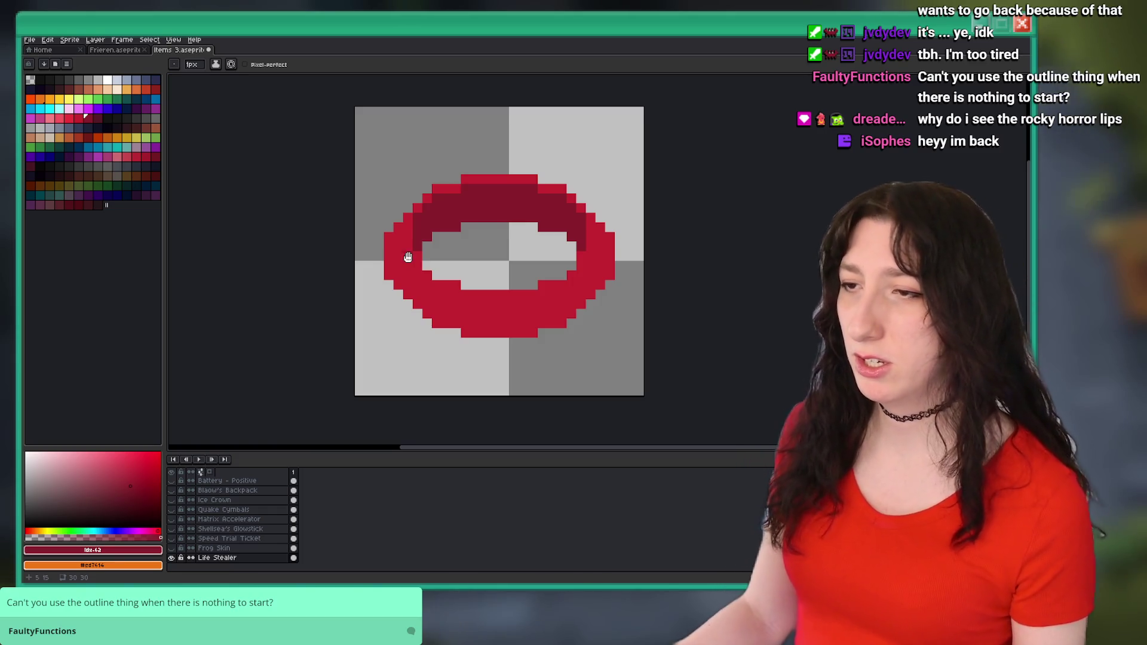
- Cancel a trial outline, undo the stray layer and line, then open Outline on an elliptical selection
key(shift+o)
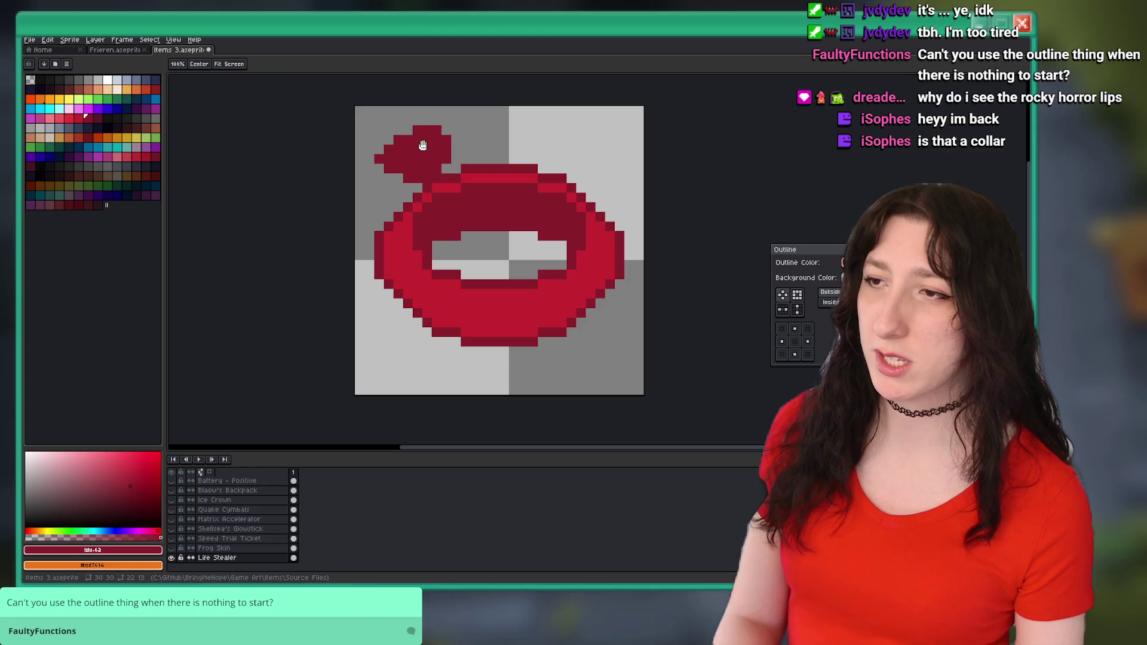
key(Escape)
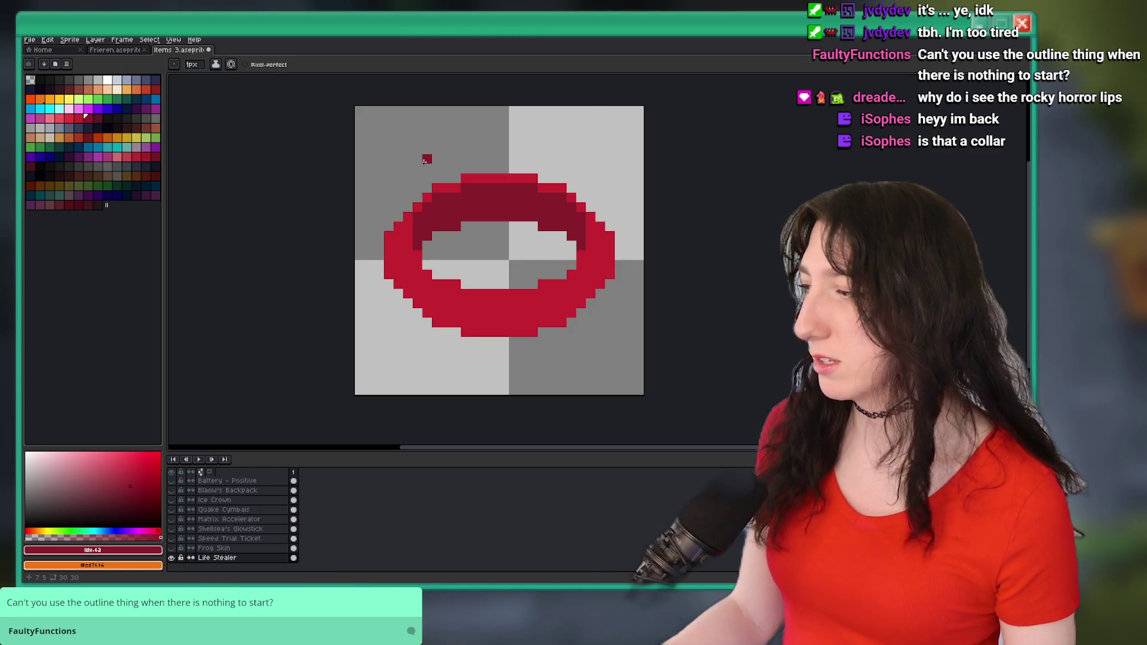
shift+click(398, 130)
key(shift+n)
key(shift+m)
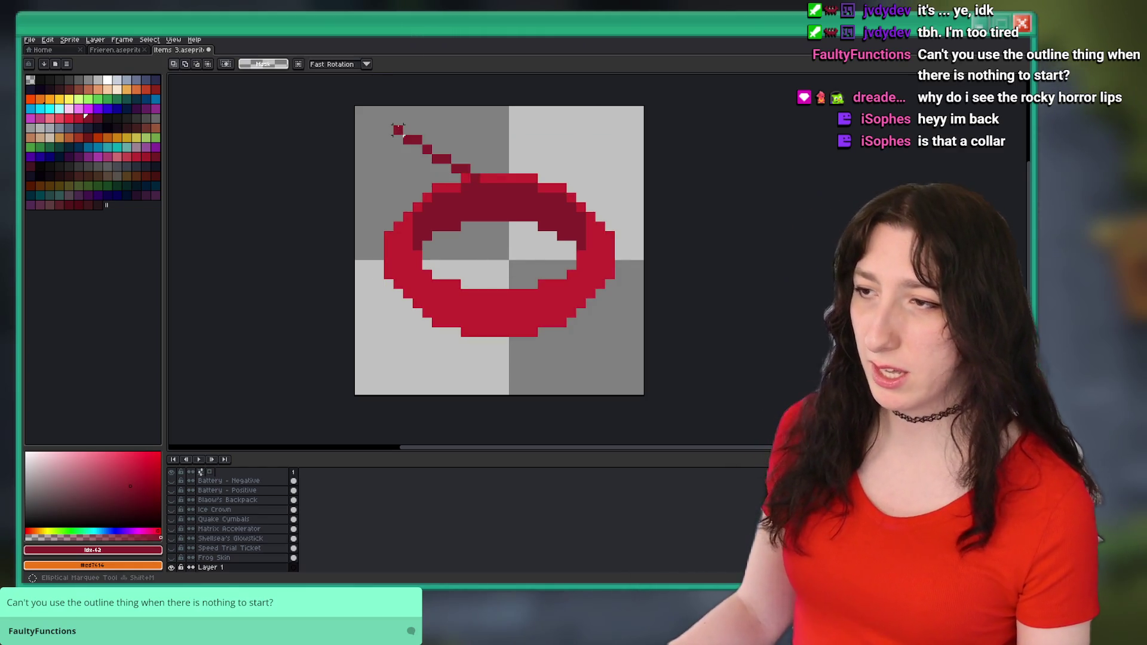
key(ctrl+z)
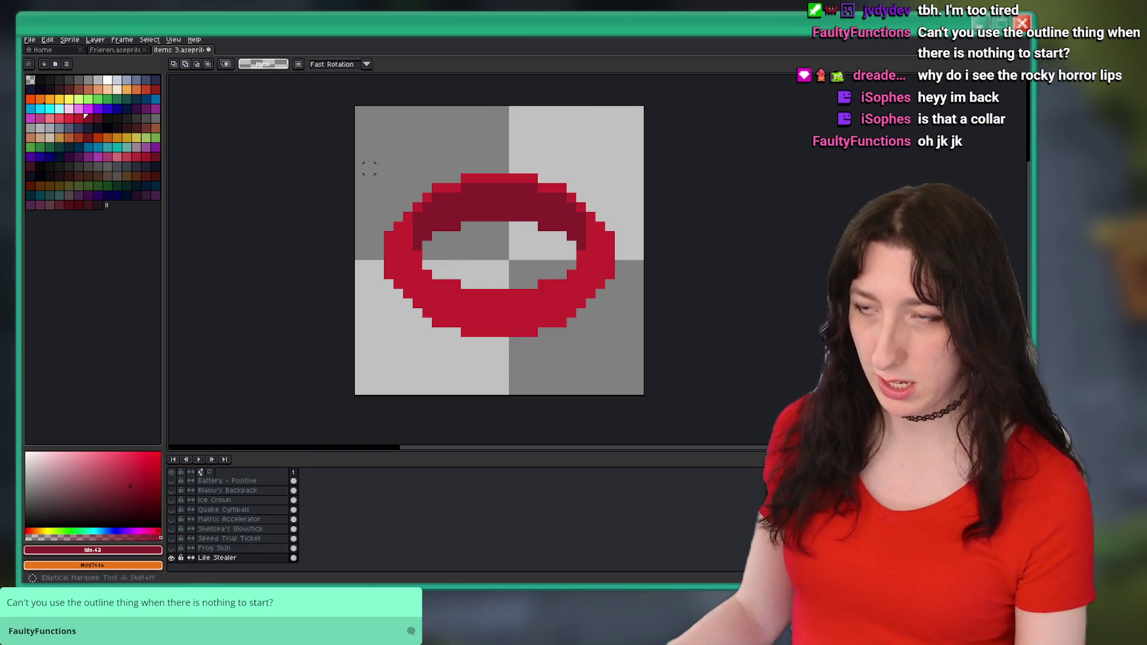
key(shift+o)
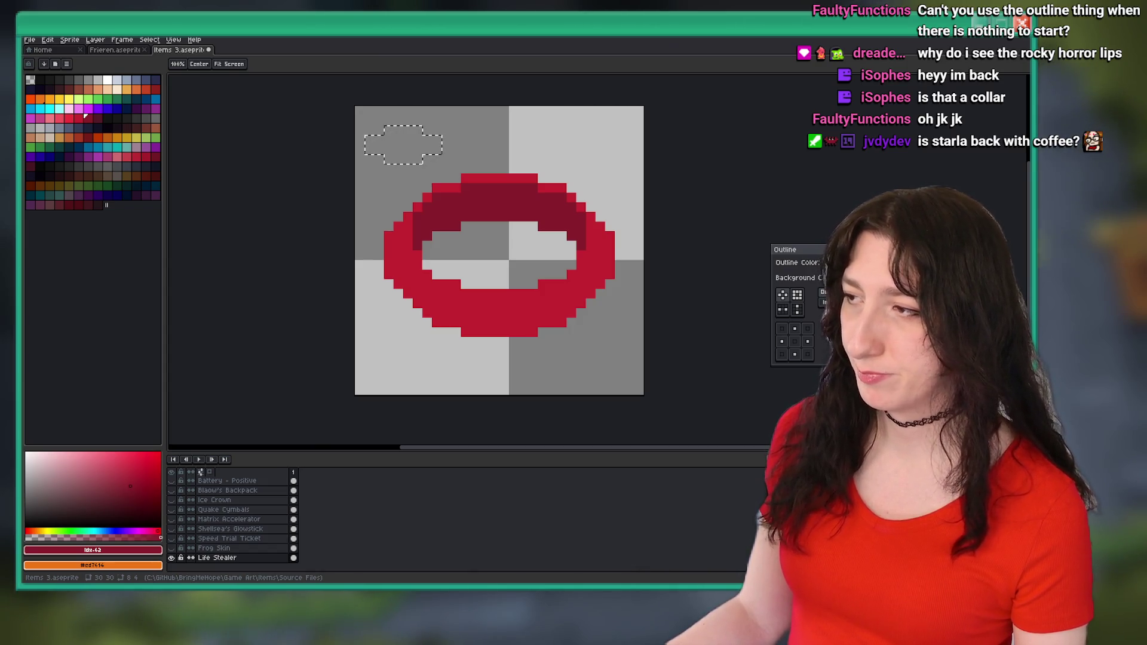
- Cancel the Outline dialog without applying it and return to the Pencil tool
key(Escape)
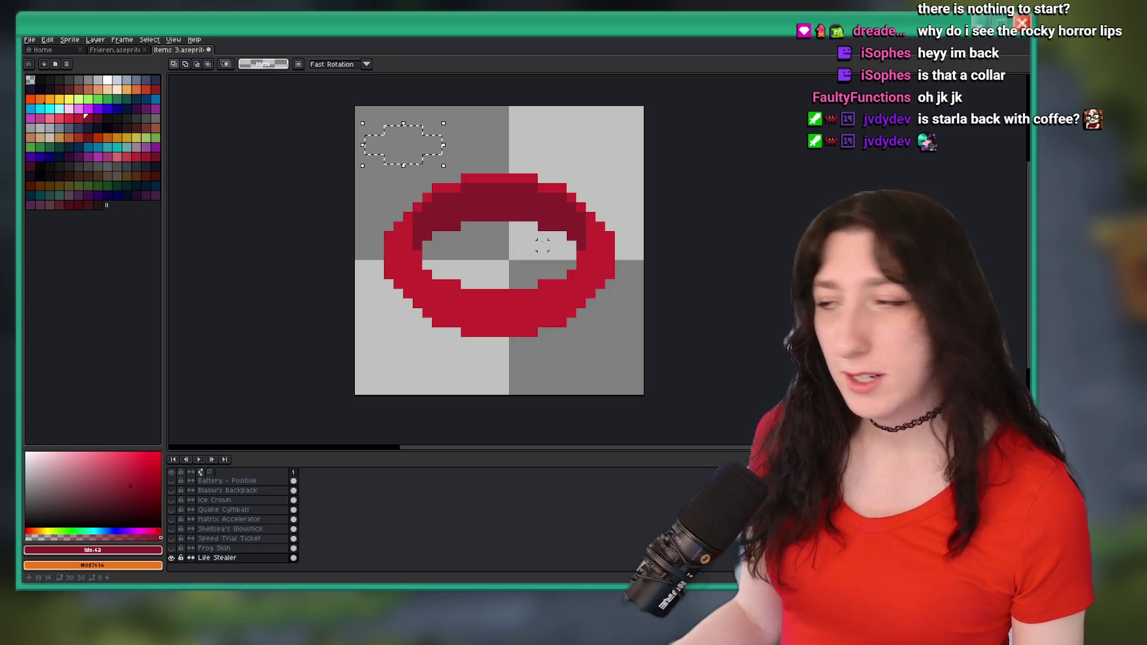
key(b)
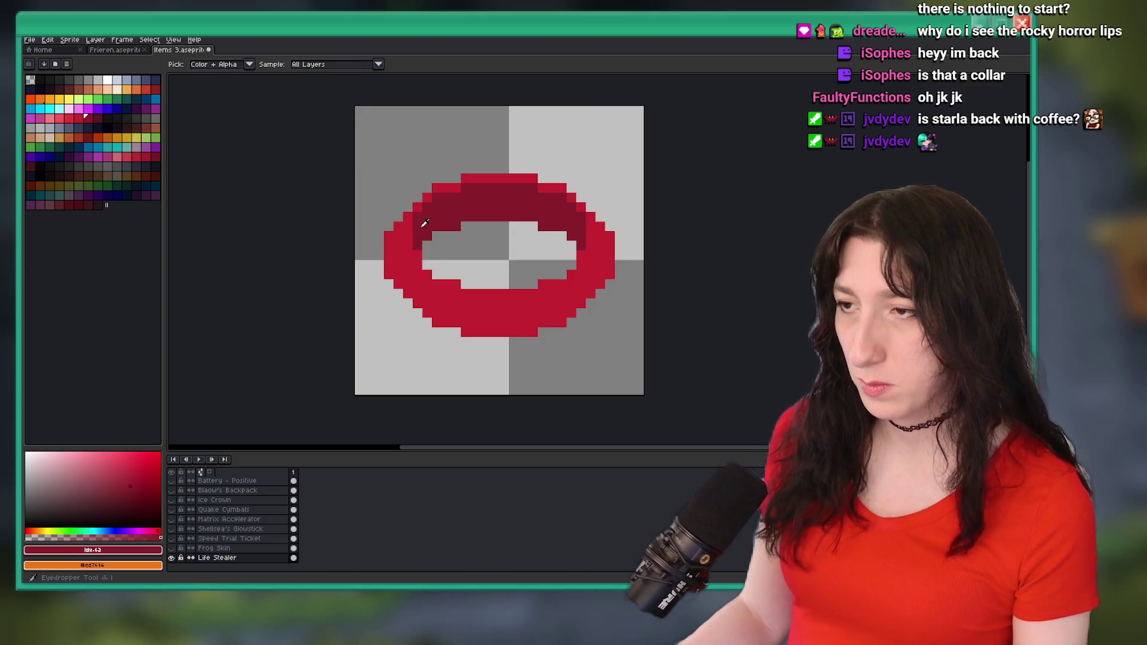
scroll(423, 224, up, 4)
drag(394, 239, 391, 282)
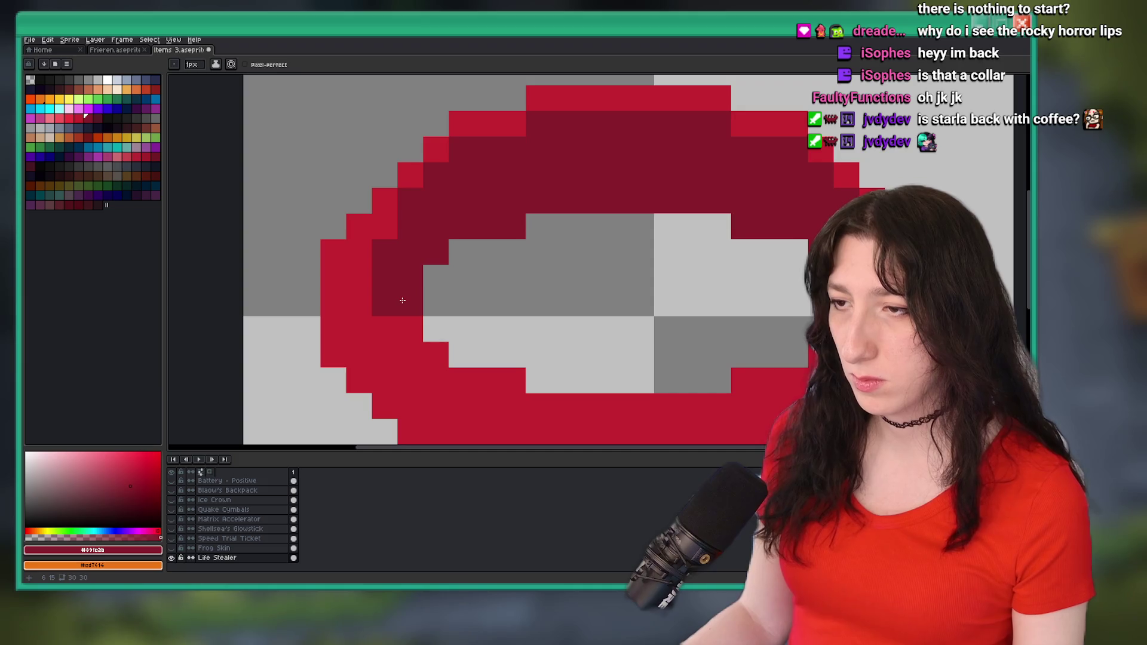
key(ctrl+z)
scroll(406, 314, down, 5)
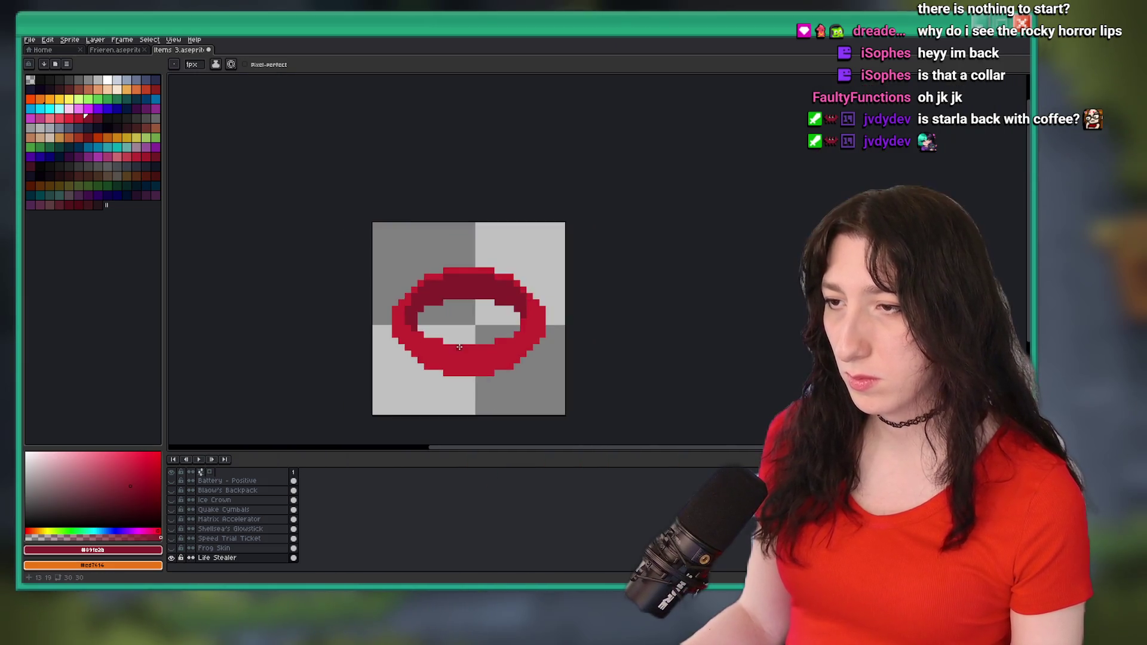
scroll(467, 328, up, 4)
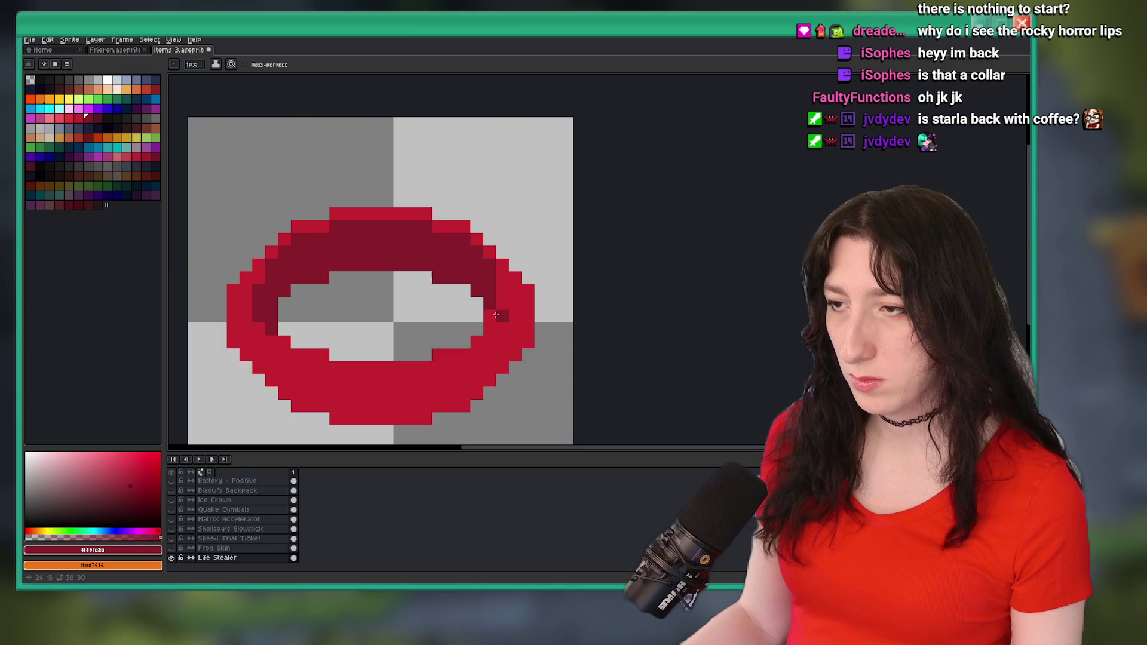
scroll(501, 290, down, 1)
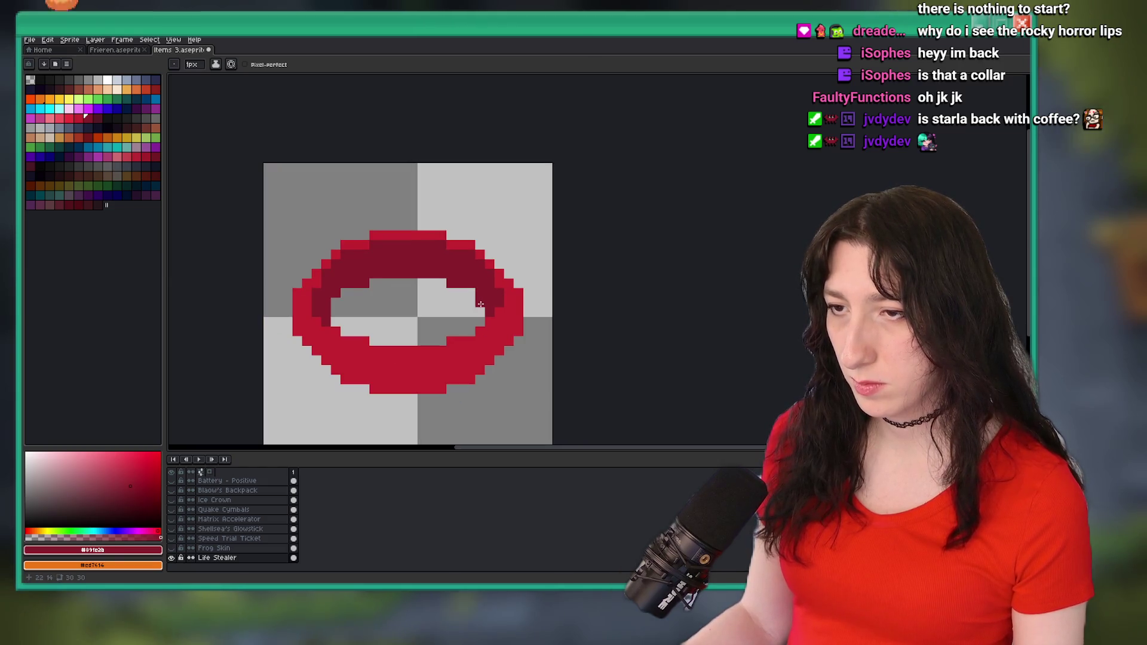
scroll(489, 281, down, 3)
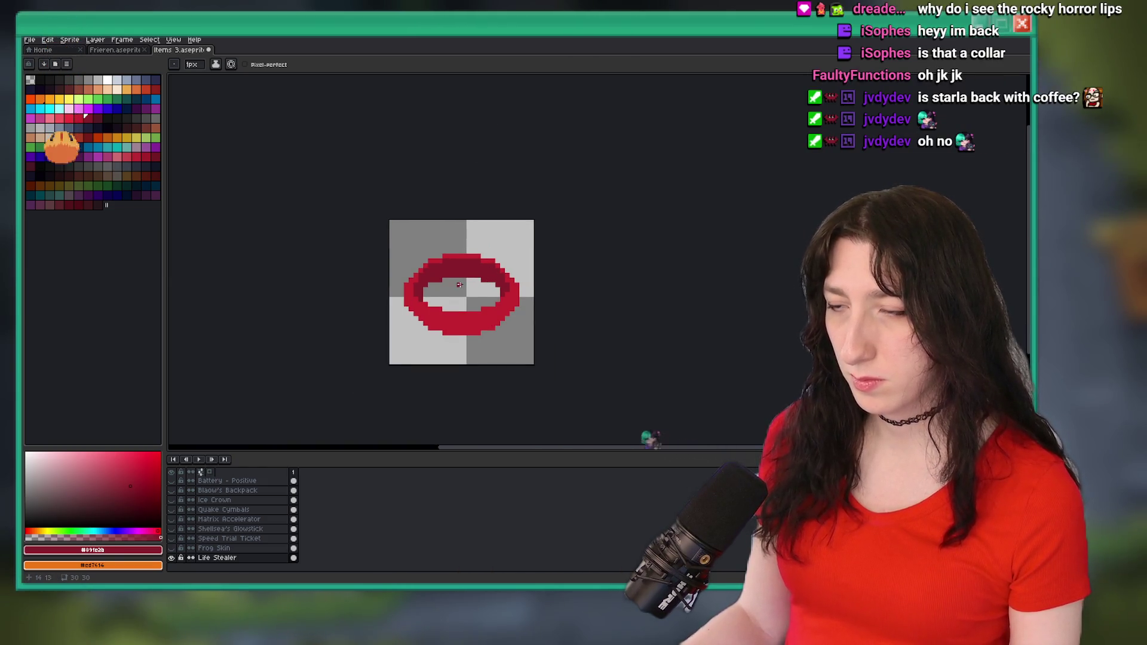
scroll(463, 296, down, 1)
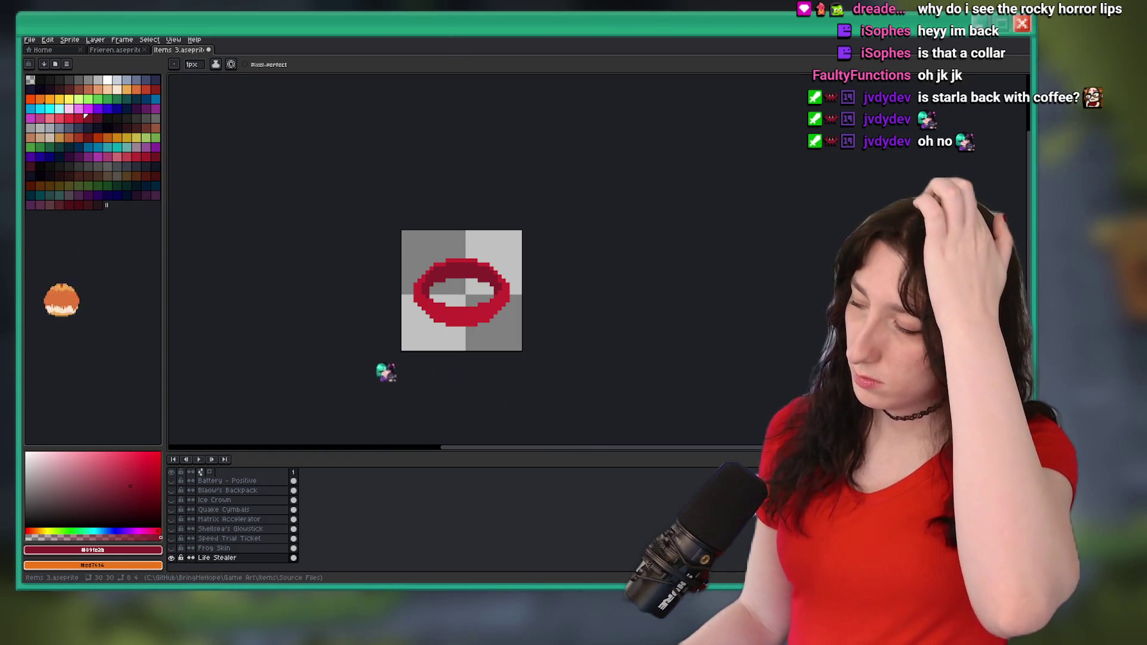
scroll(430, 276, up, 4)
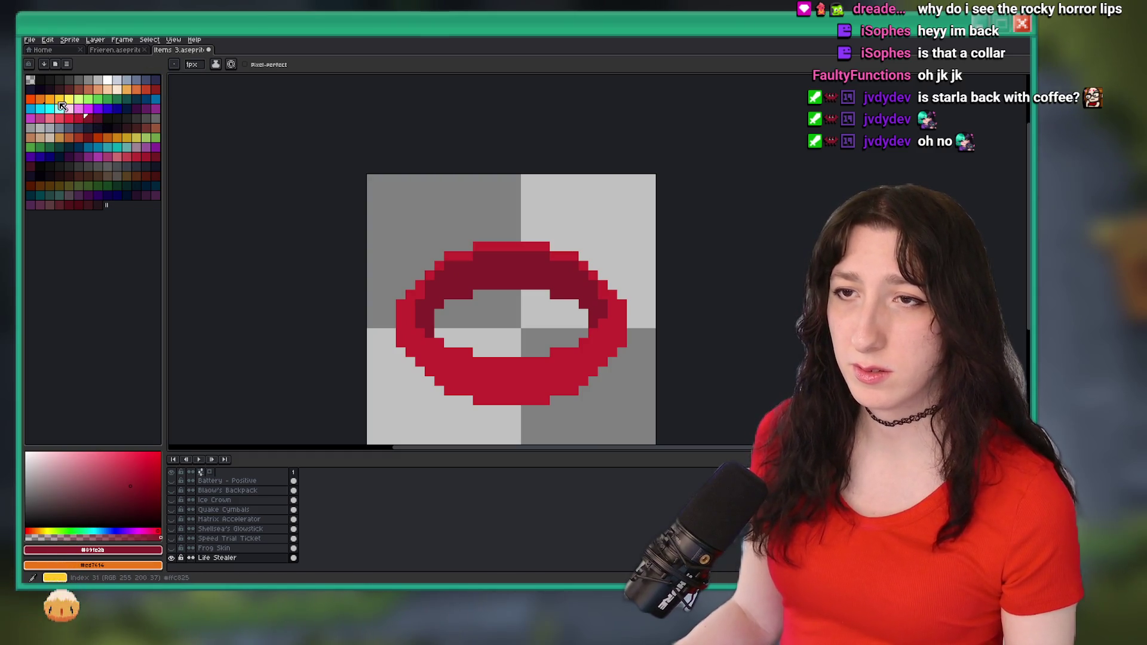
click(69, 117)
- Paint a light-red highlight stroke along the lips' lower inner rim, undoing a stray stroke
scroll(525, 274, up, 3)
scroll(525, 273, down, 3)
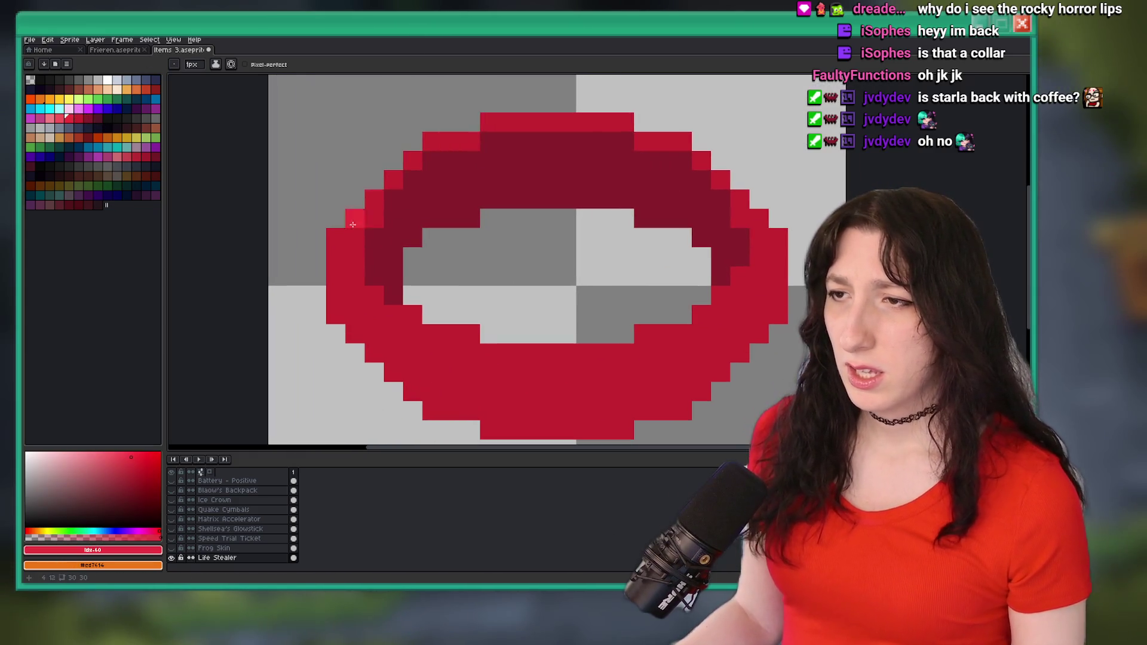
scroll(407, 281, right, 1)
drag(408, 280, 369, 265)
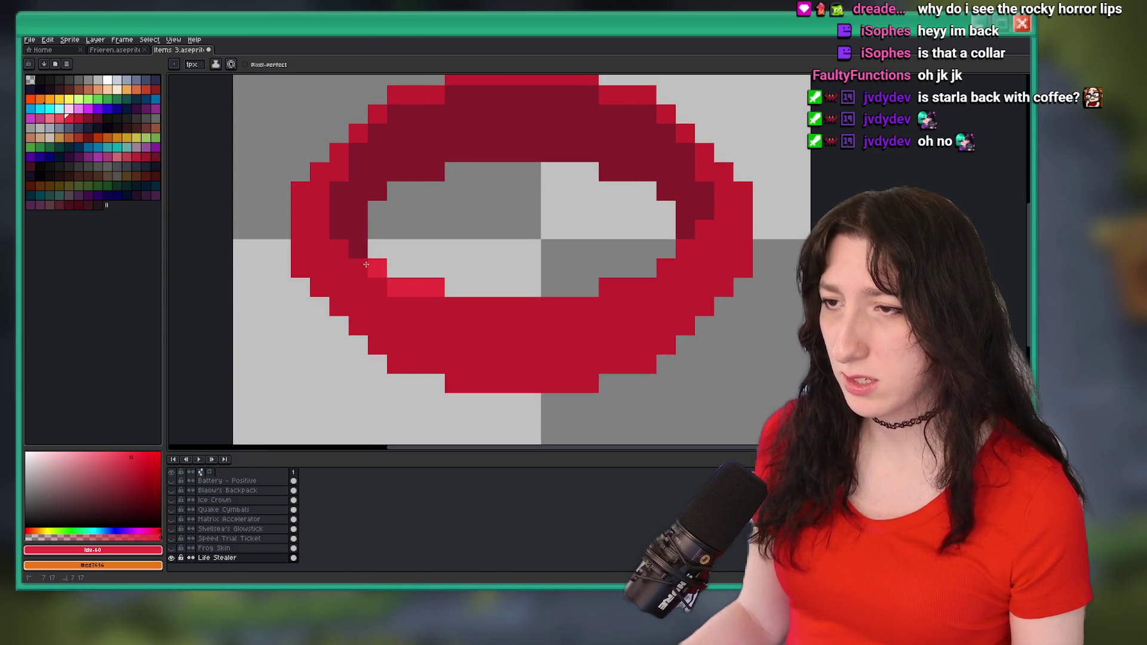
drag(454, 325, 494, 326)
key(ctrl+z)
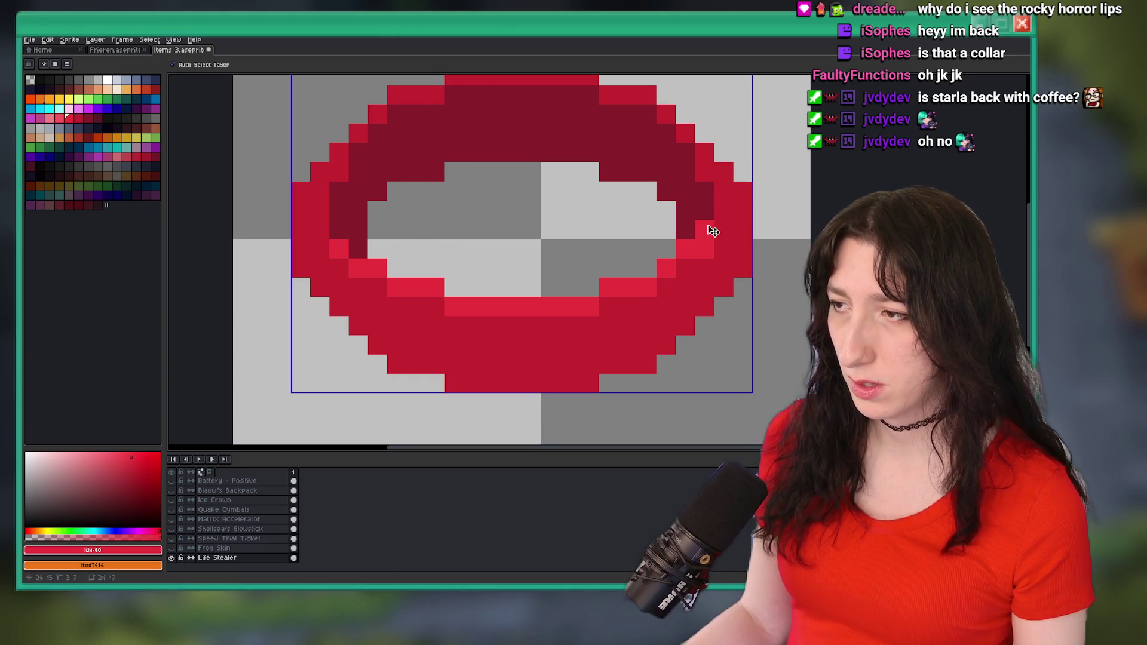
- Add light-red highlight pixels at both ends of the rim and along its right side
scroll(686, 263, down, 5)
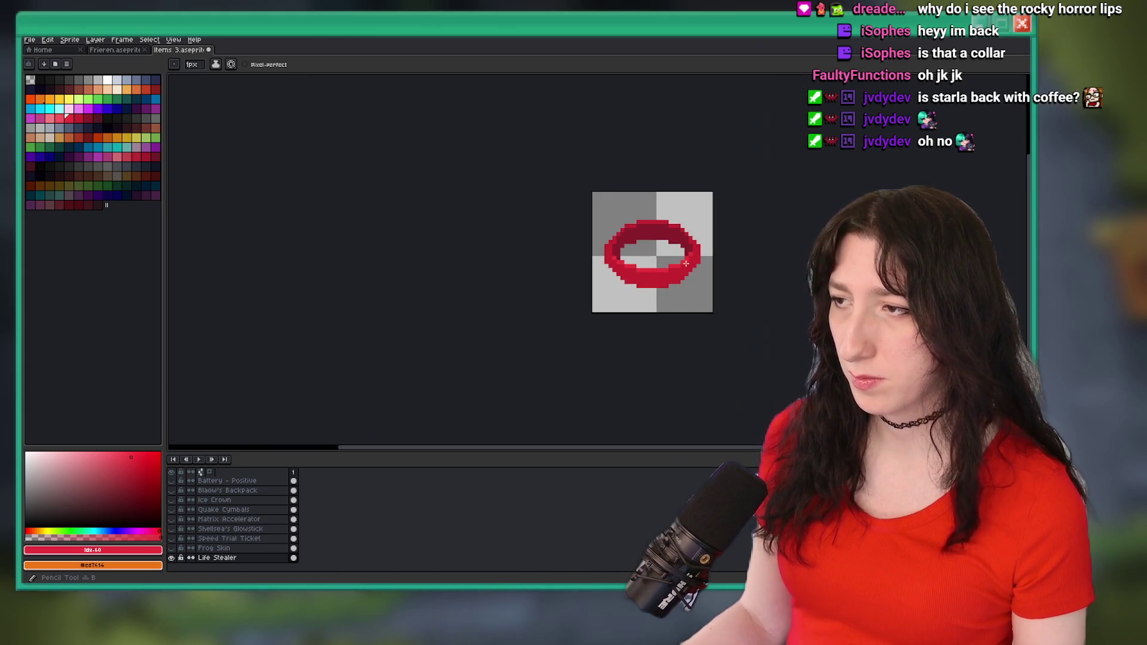
scroll(657, 256, up, 2)
scroll(562, 335, down, 3)
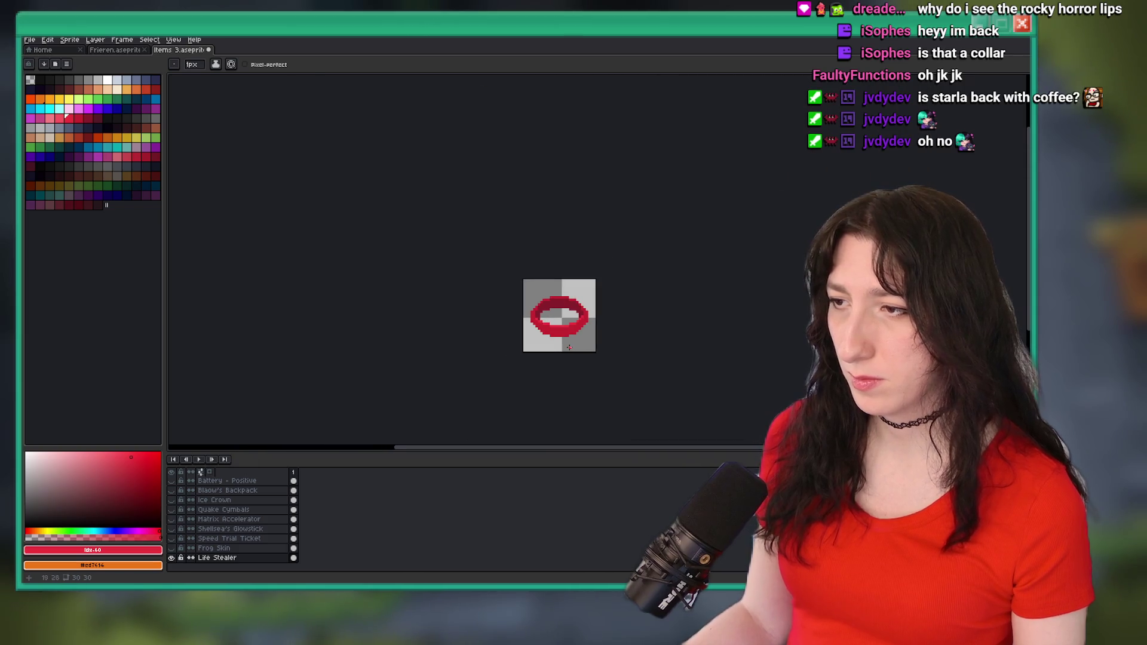
scroll(564, 338, up, 2)
scroll(543, 359, down, 2)
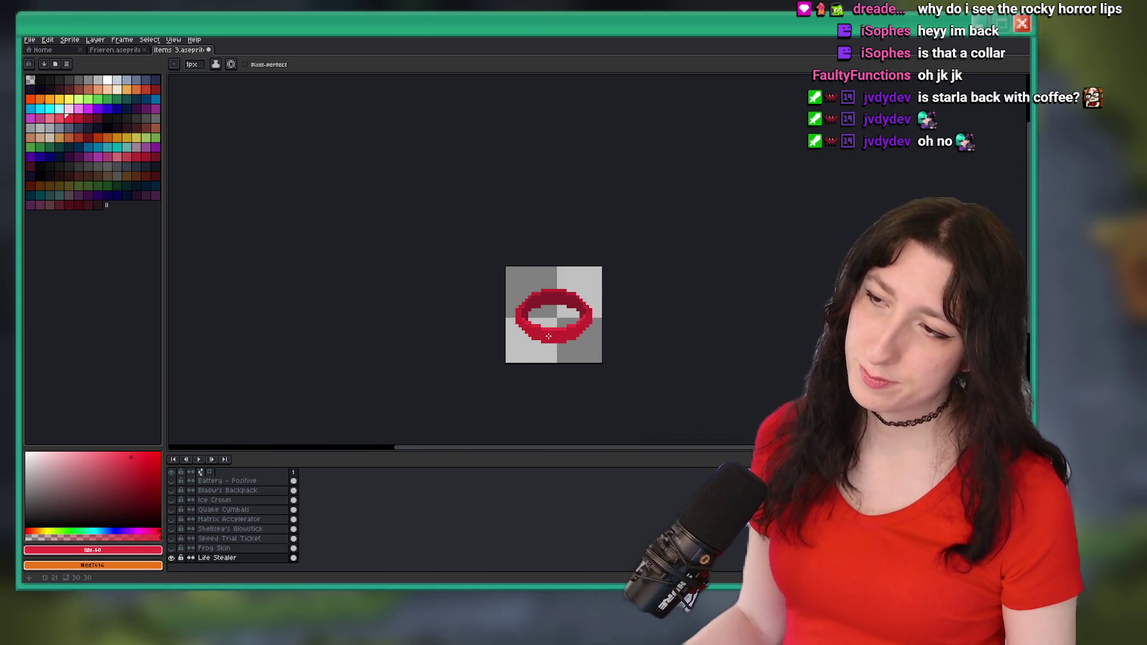
scroll(530, 376, down, 1)
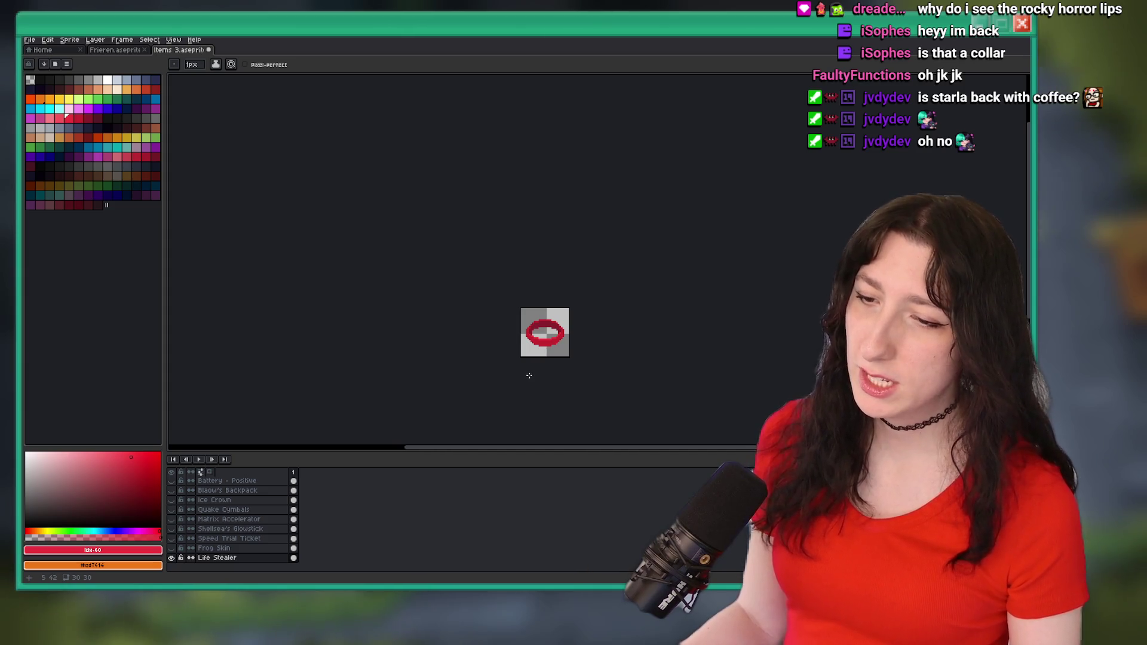
scroll(530, 375, up, 2)
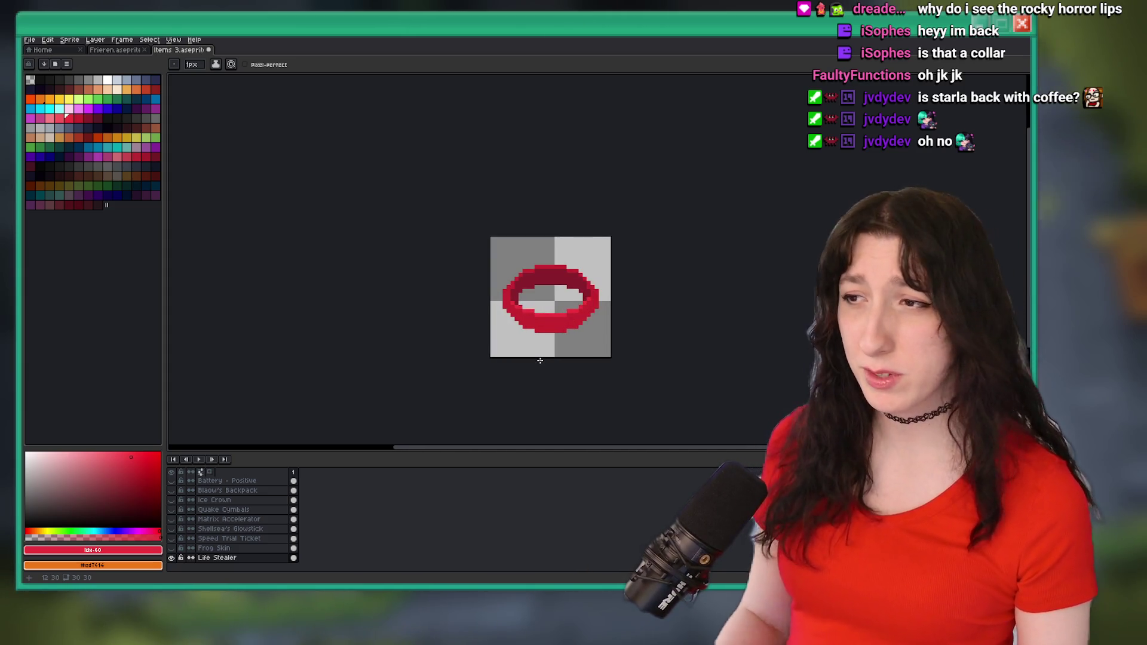
scroll(539, 361, up, 5)
drag(577, 418, 591, 289)
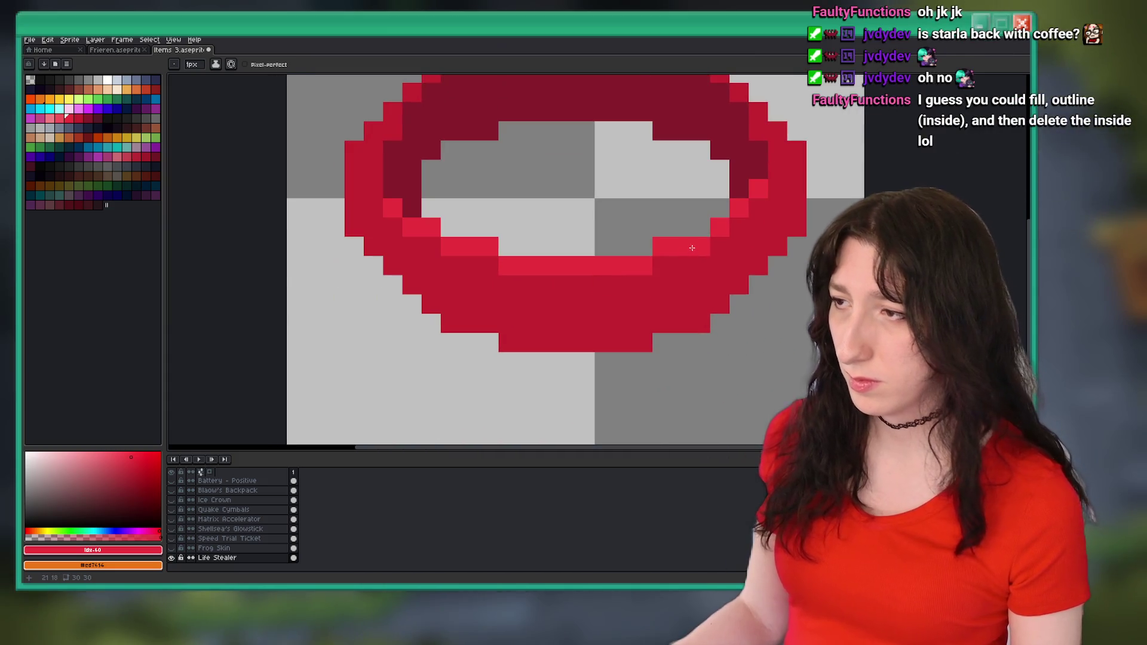
click(661, 267)
click(487, 258)
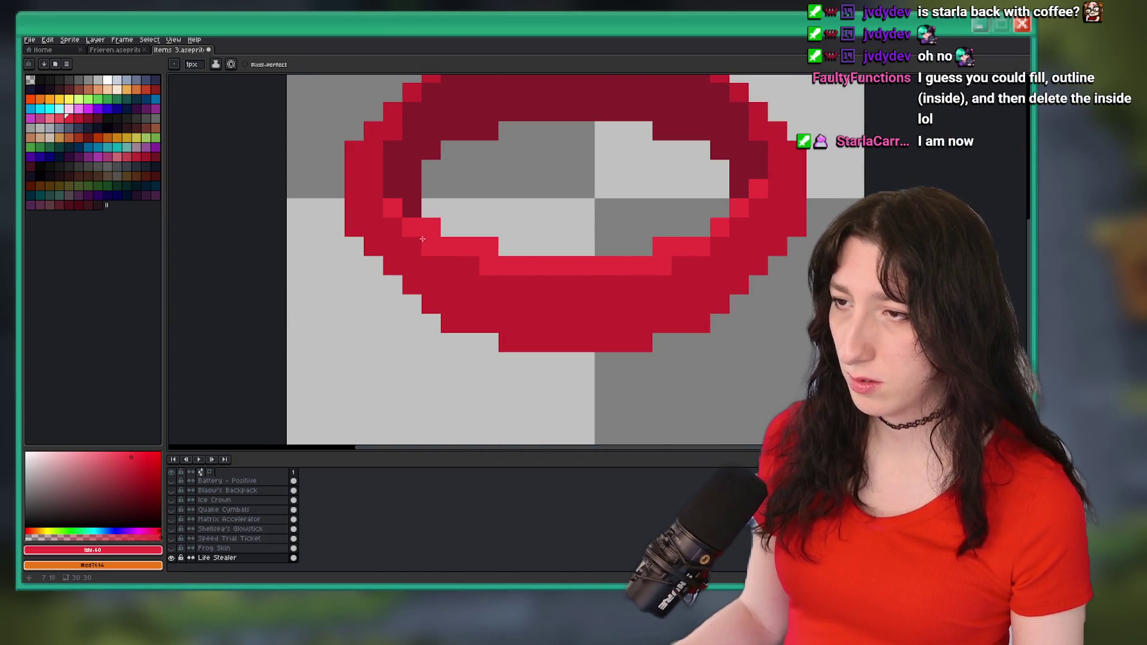
key(ctrl+z)
click(757, 208)
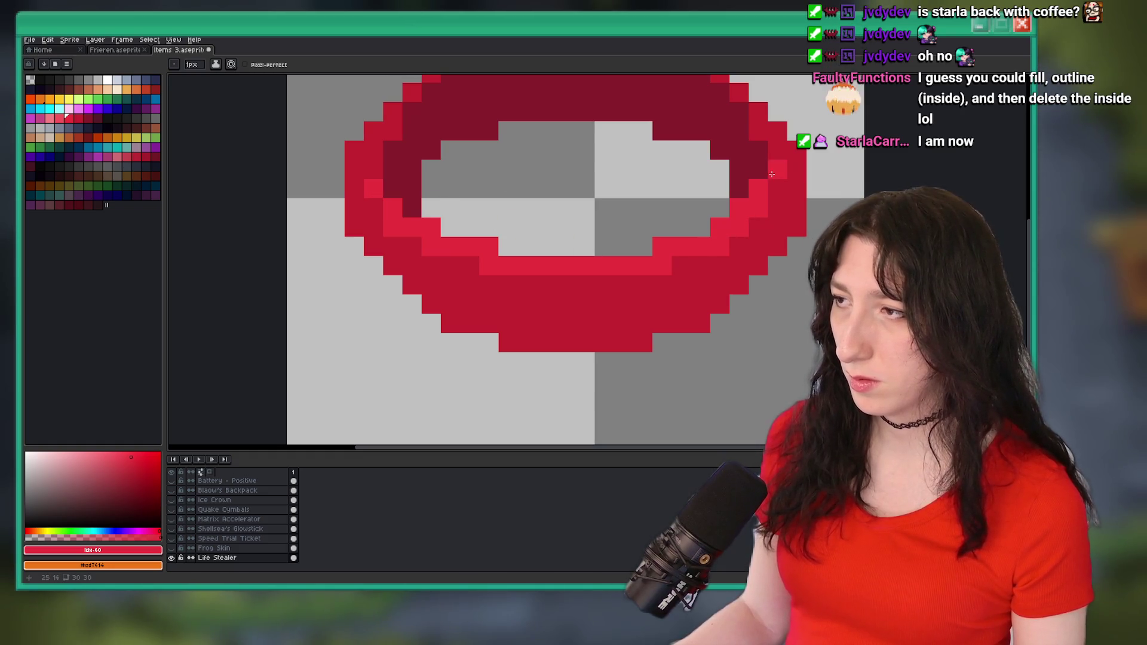
scroll(766, 228, down, 5)
scroll(758, 230, down, 3)
scroll(691, 240, up, 8)
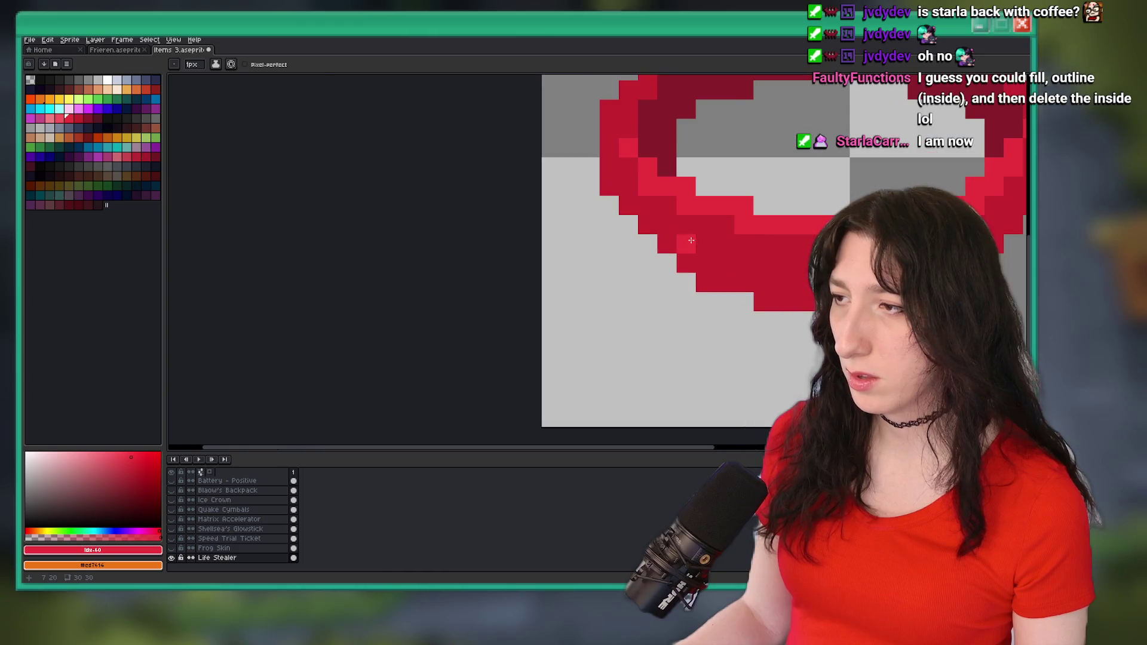
scroll(725, 233, right, 3)
scroll(783, 233, down, 8)
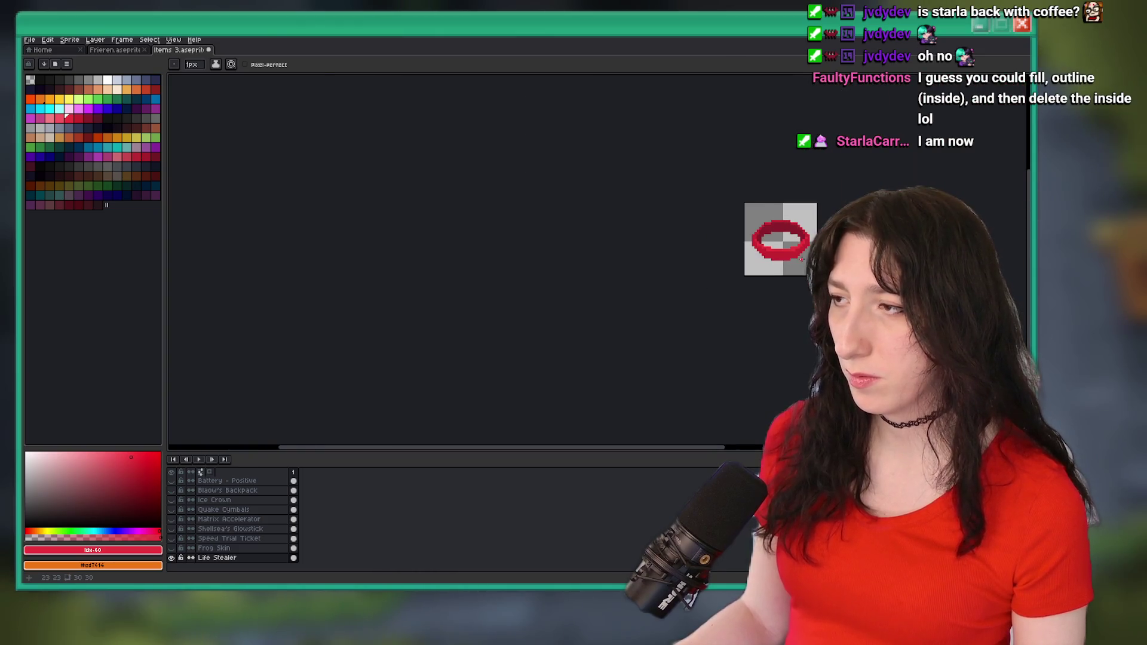
scroll(771, 227, up, 8)
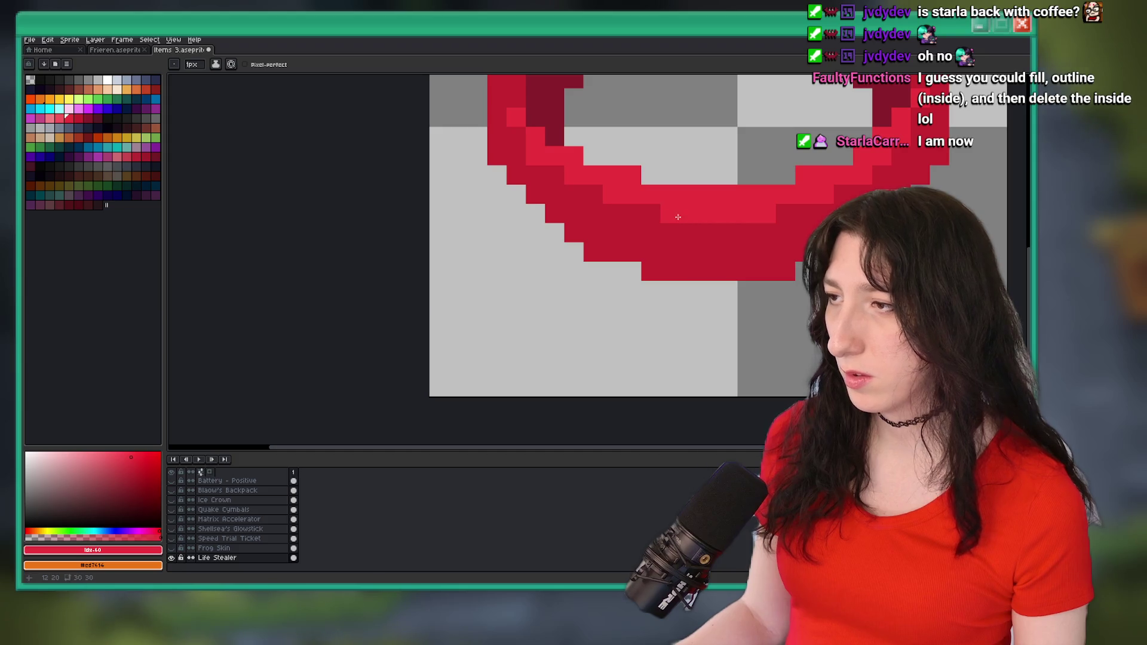
scroll(681, 221, down, 8)
scroll(711, 299, up, 3)
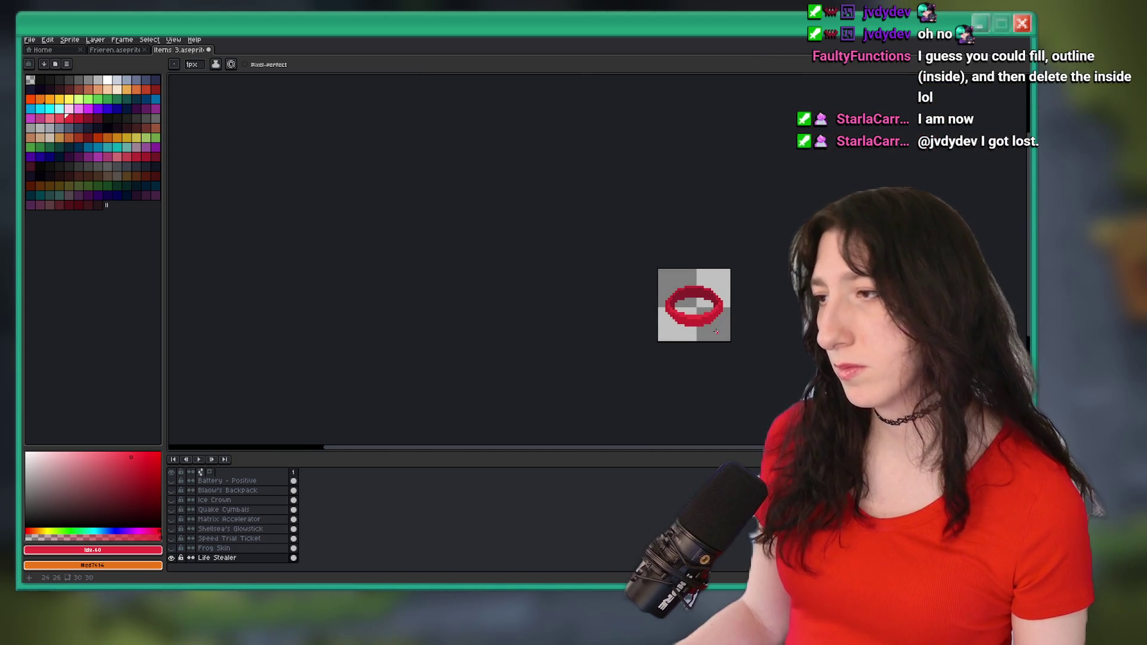
scroll(721, 326, up, 9)
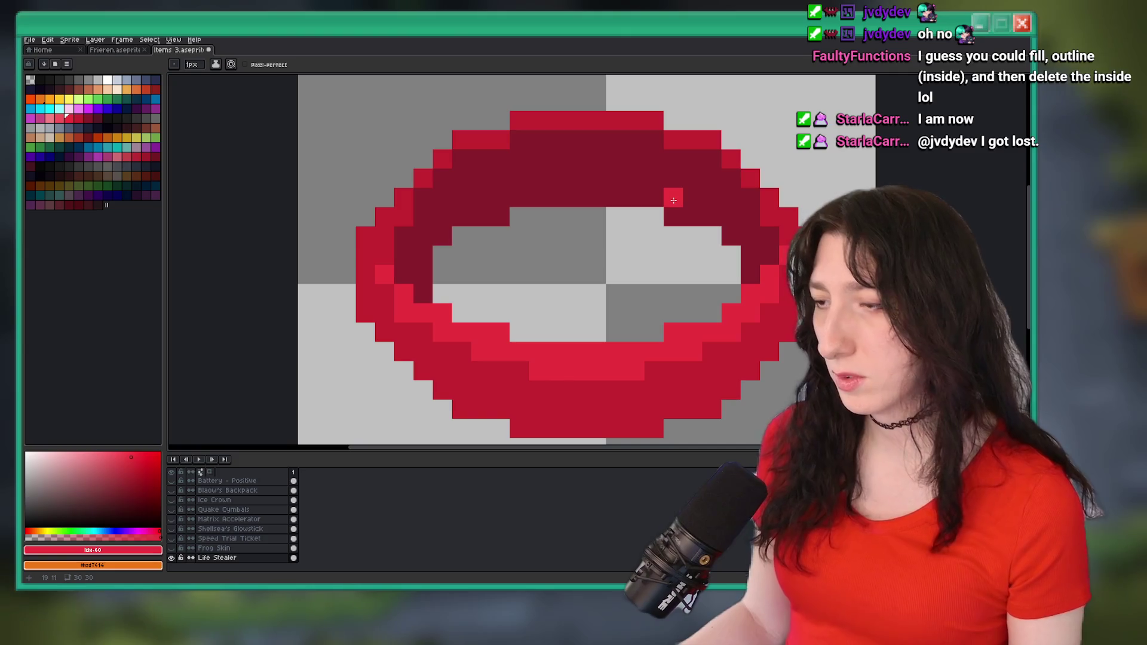
- Draw bright-red pixel lines and a pixel along the ring's upper inner edge
key(i)
key(b)
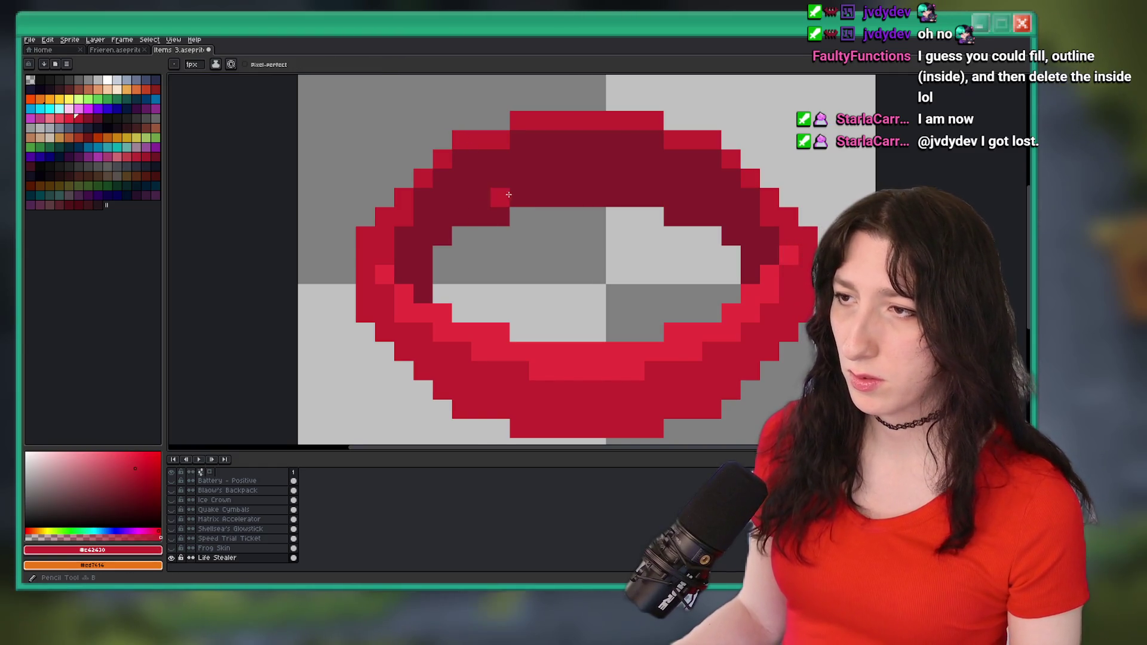
drag(467, 204, 425, 238)
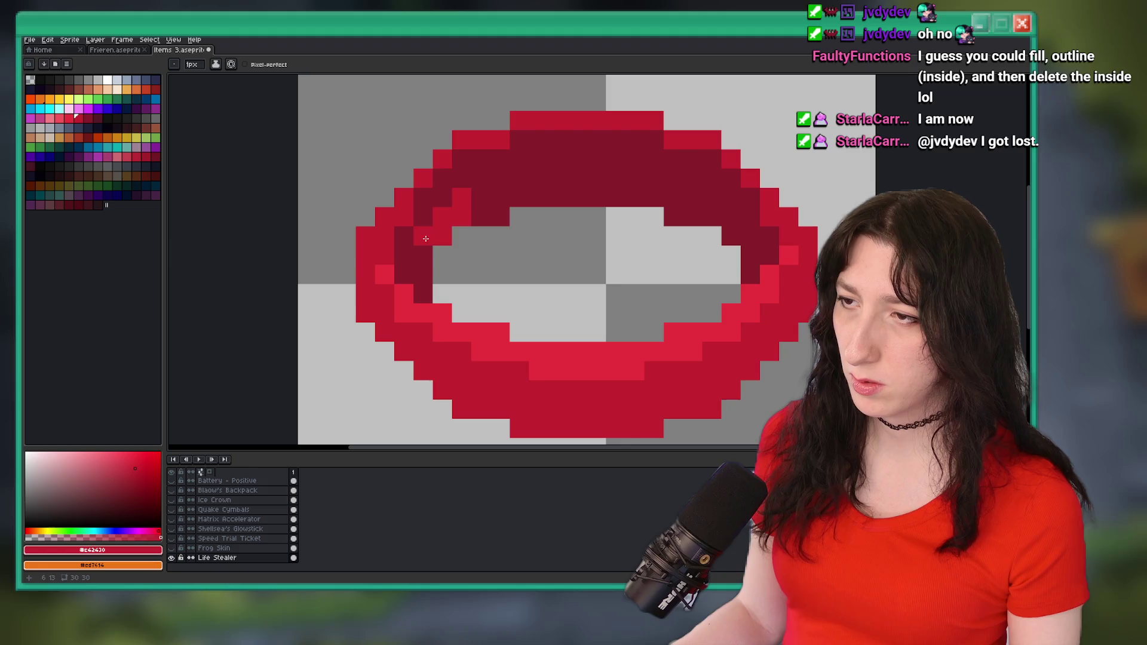
scroll(496, 190, down, 5)
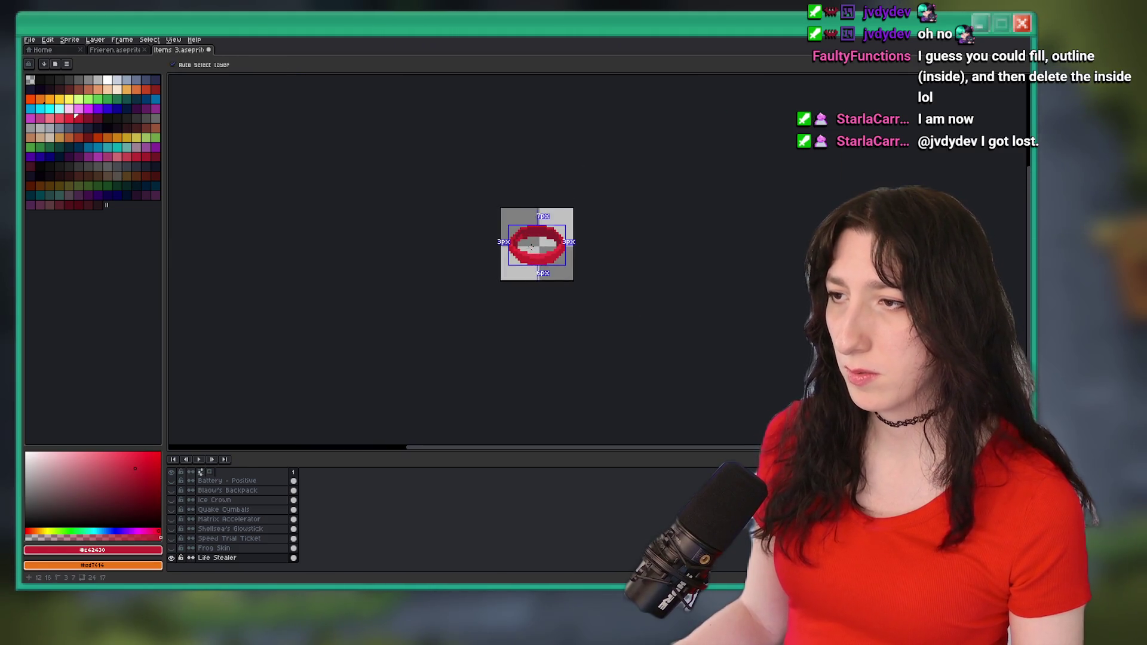
scroll(531, 246, up, 5)
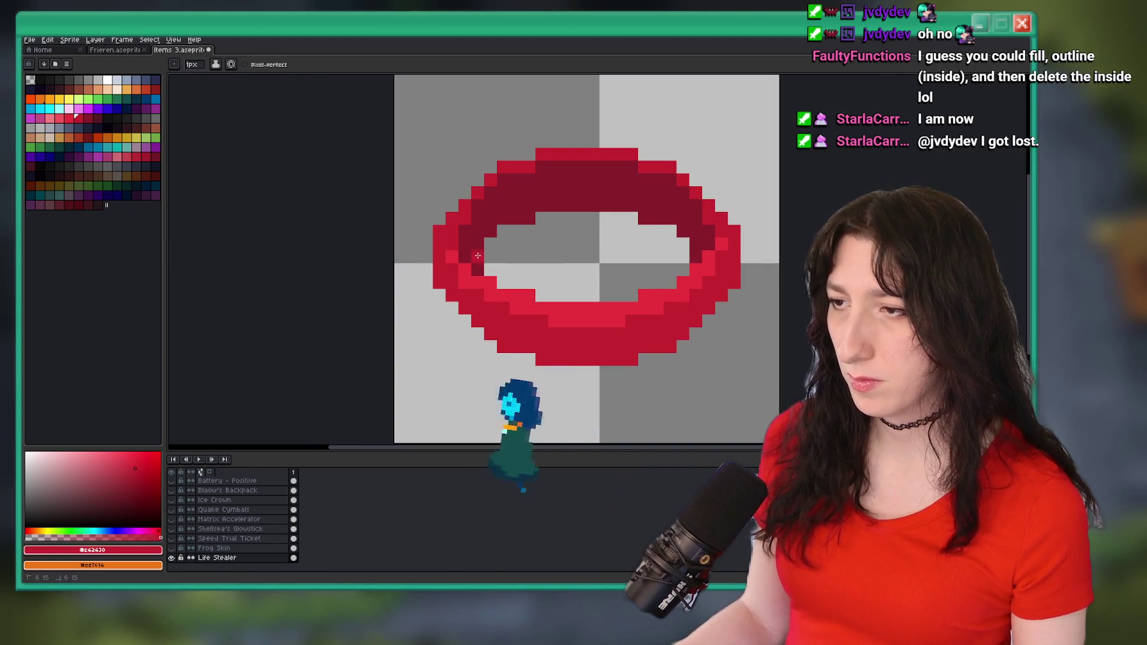
mouse_move(537, 206)
mouse_down()
mouse_move(635, 207)
mouse_move(676, 249)
mouse_move(609, 293)
mouse_up()
click(660, 218)
scroll(644, 216, down, 5)
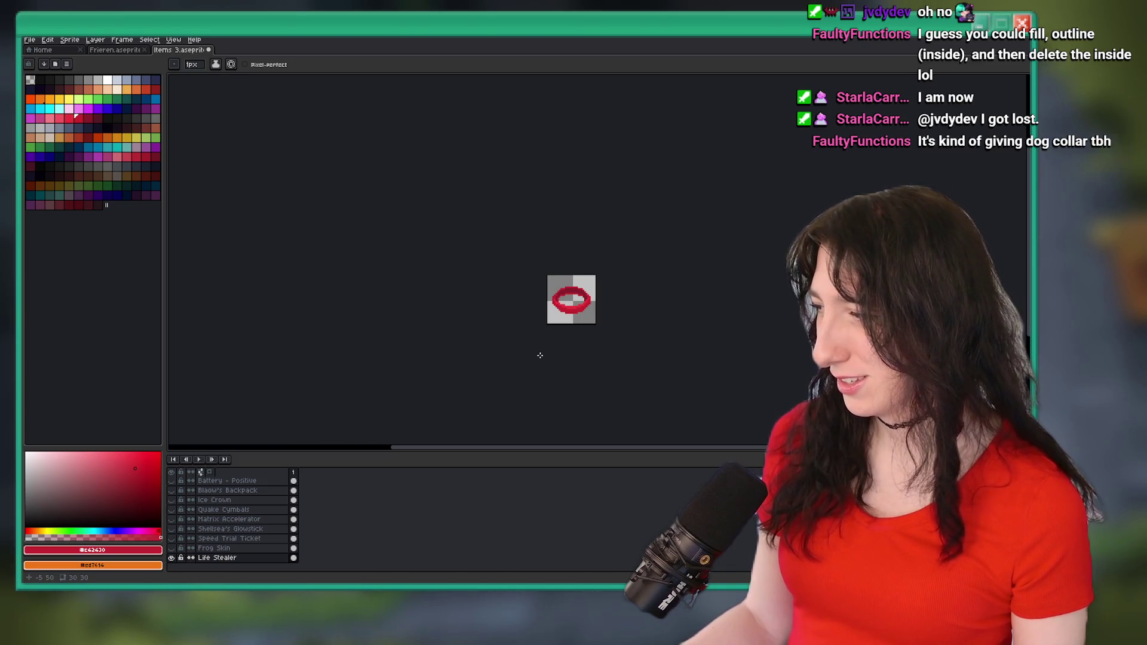
scroll(545, 341, up, 5)
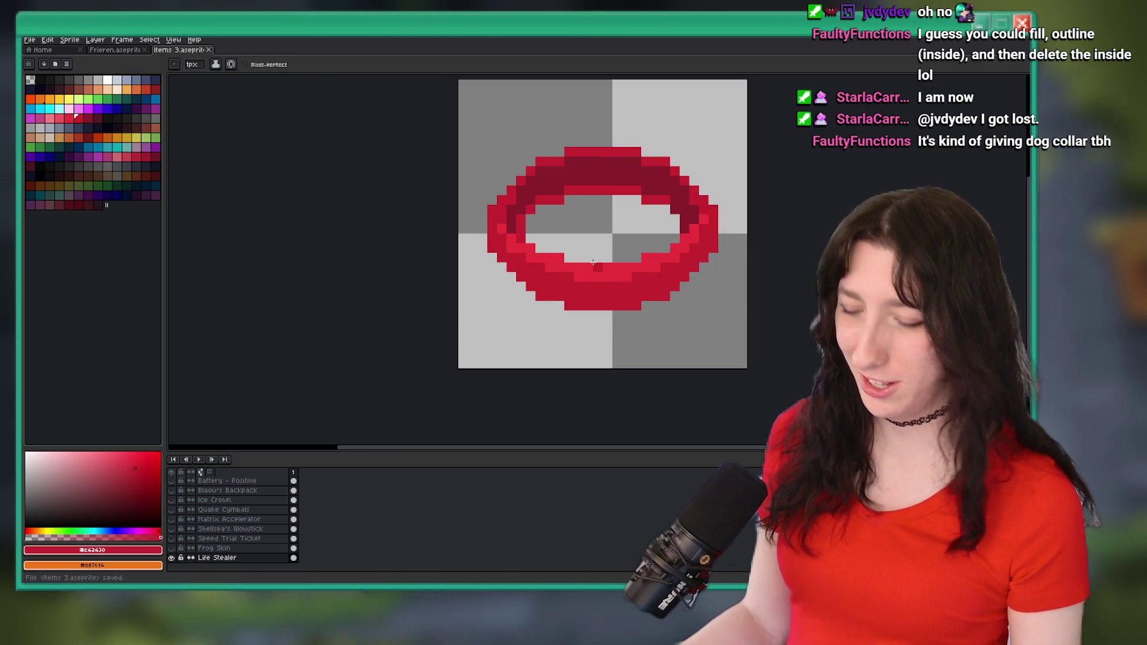
- Replace the red of the ring's lower inner band with light pink
key(i)
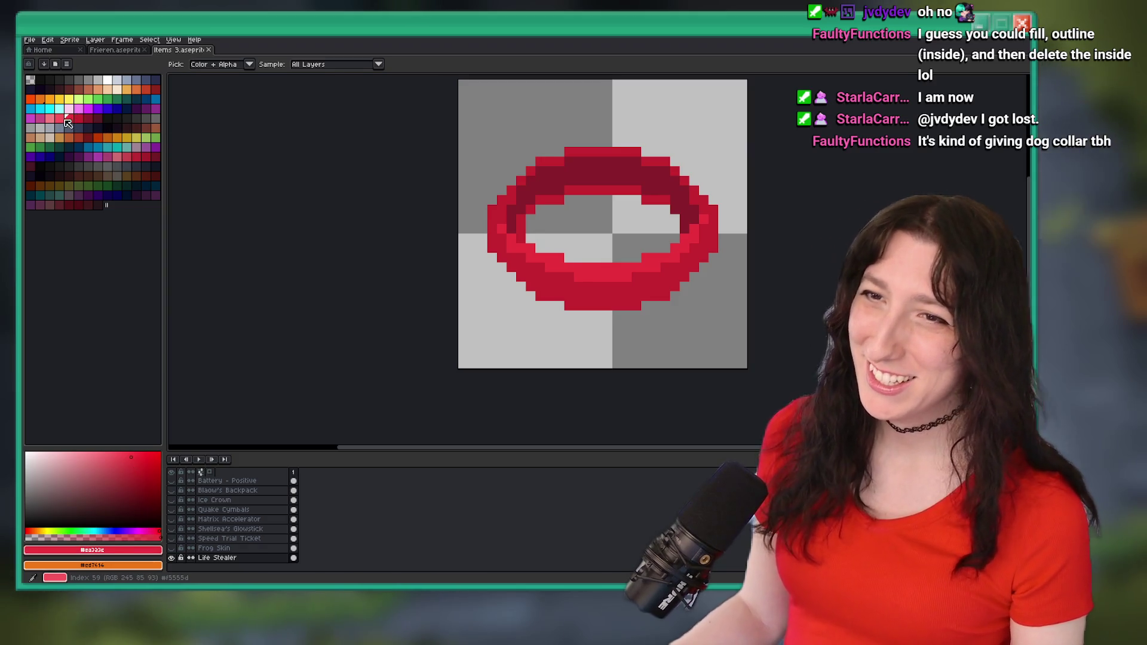
right_click(59, 118)
key(shift+r)
key(Return)
- Replace the ring's red and dark-red bands with brighter reds
click(527, 257)
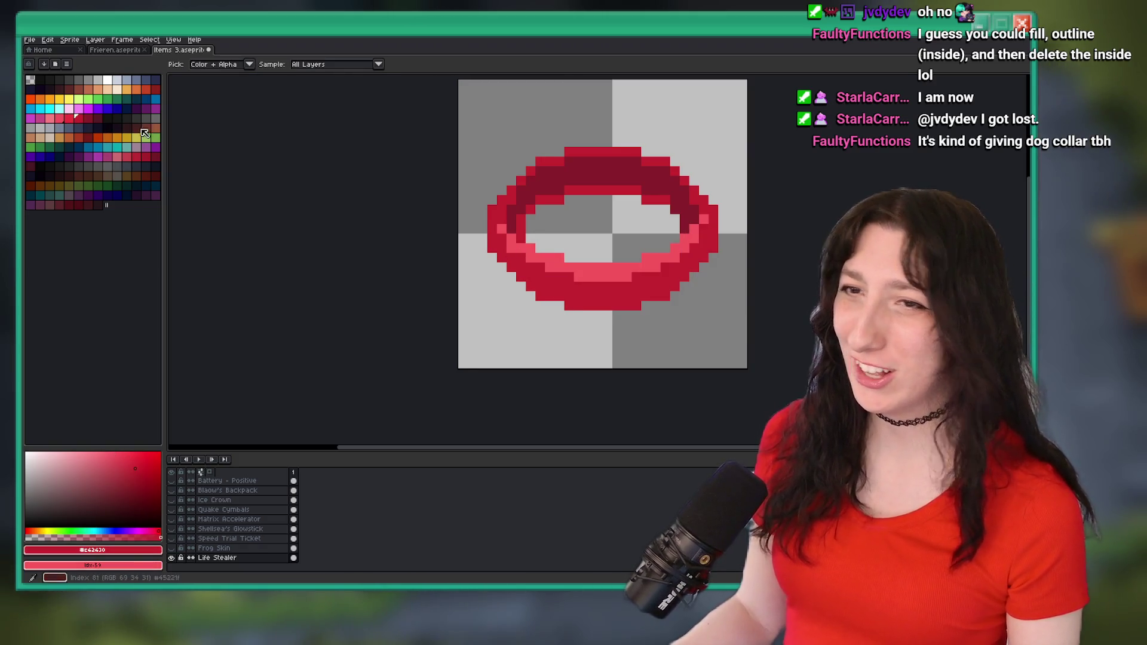
right_click(69, 119)
key(shift+r)
key(Return)
click(84, 120)
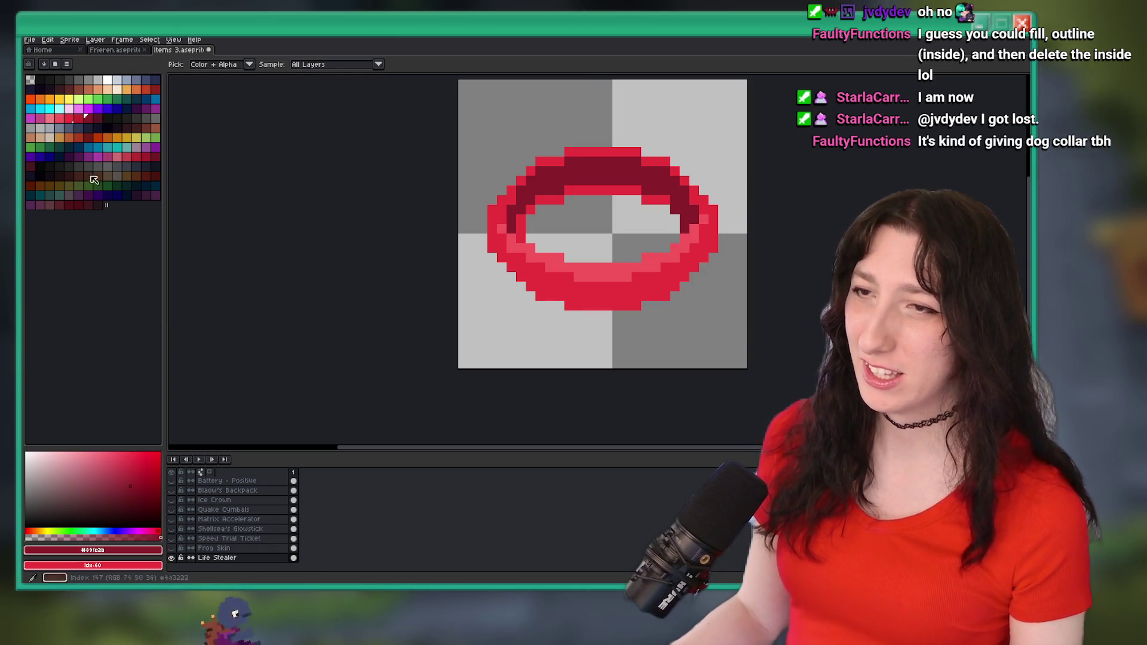
right_click(84, 124)
key(shift+r)
key(Return)
scroll(634, 190, down, 5)
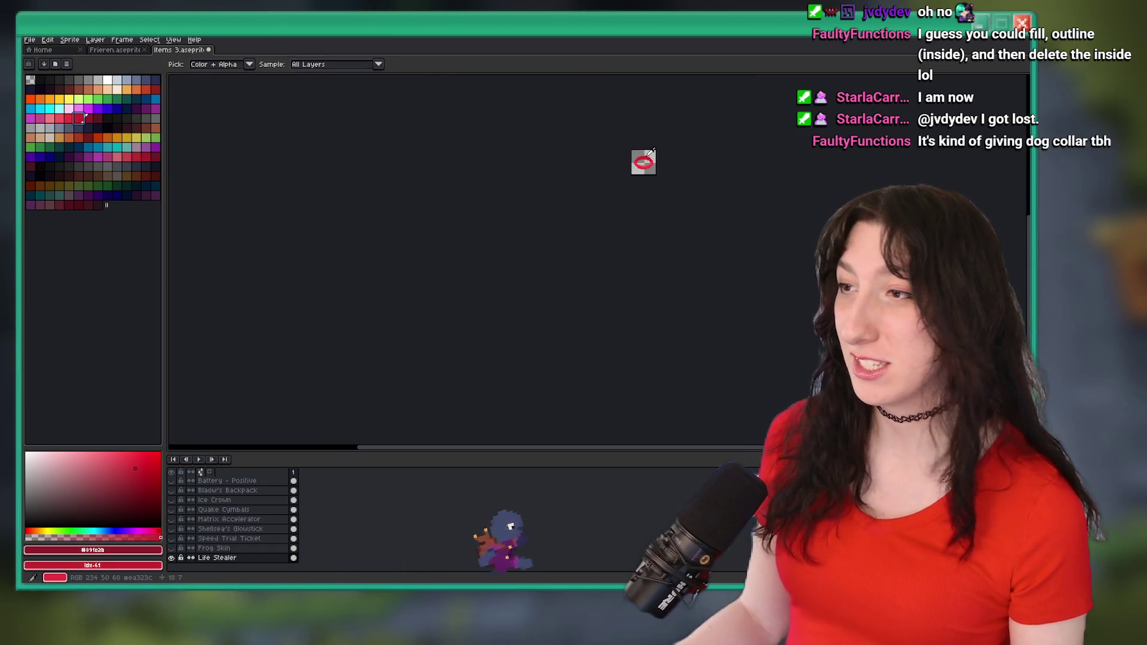
- Select the lighter pink palette swatch as the drawing colour
scroll(630, 198, up, 4)
key(v)
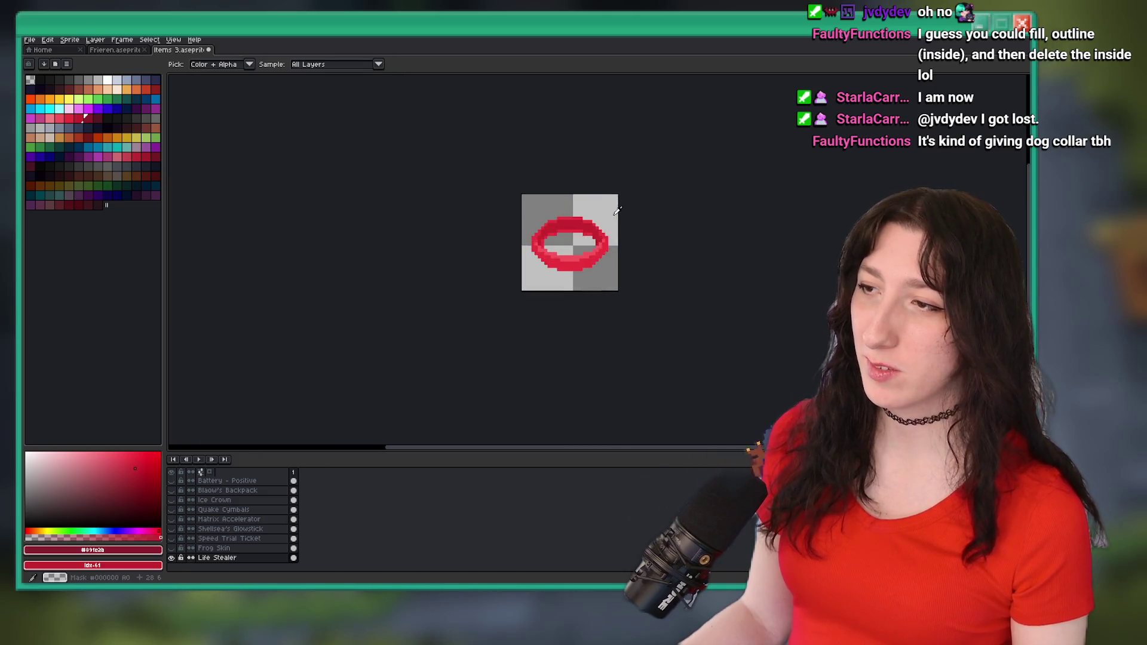
key(i)
scroll(618, 212, down, 5)
scroll(617, 207, up, 4)
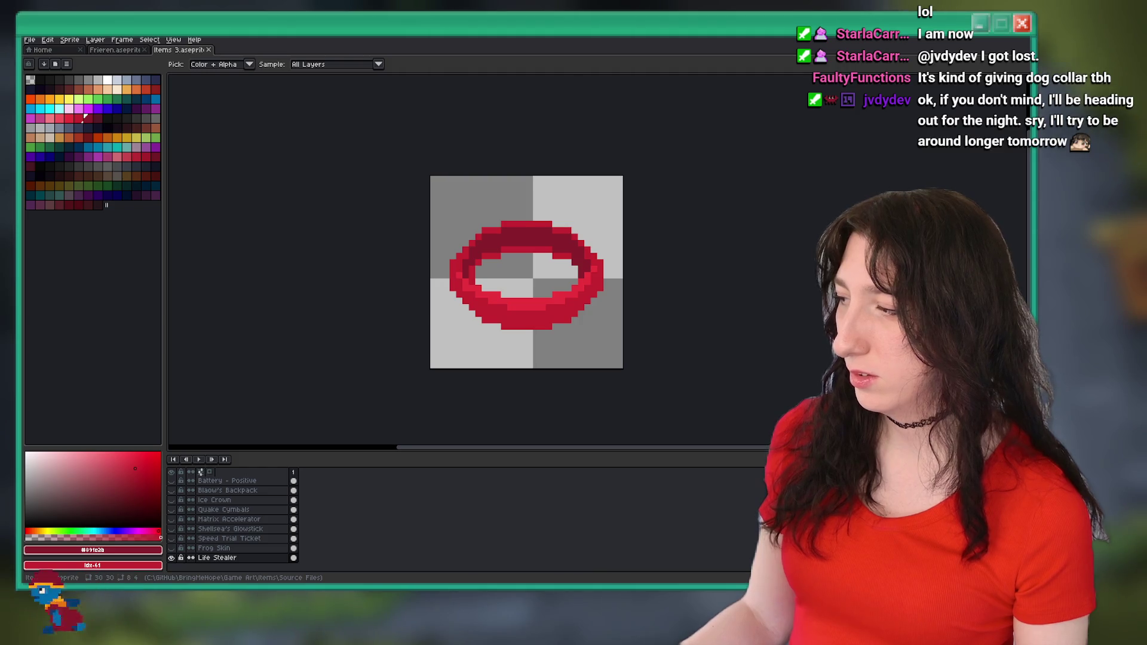
scroll(512, 271, up, 4)
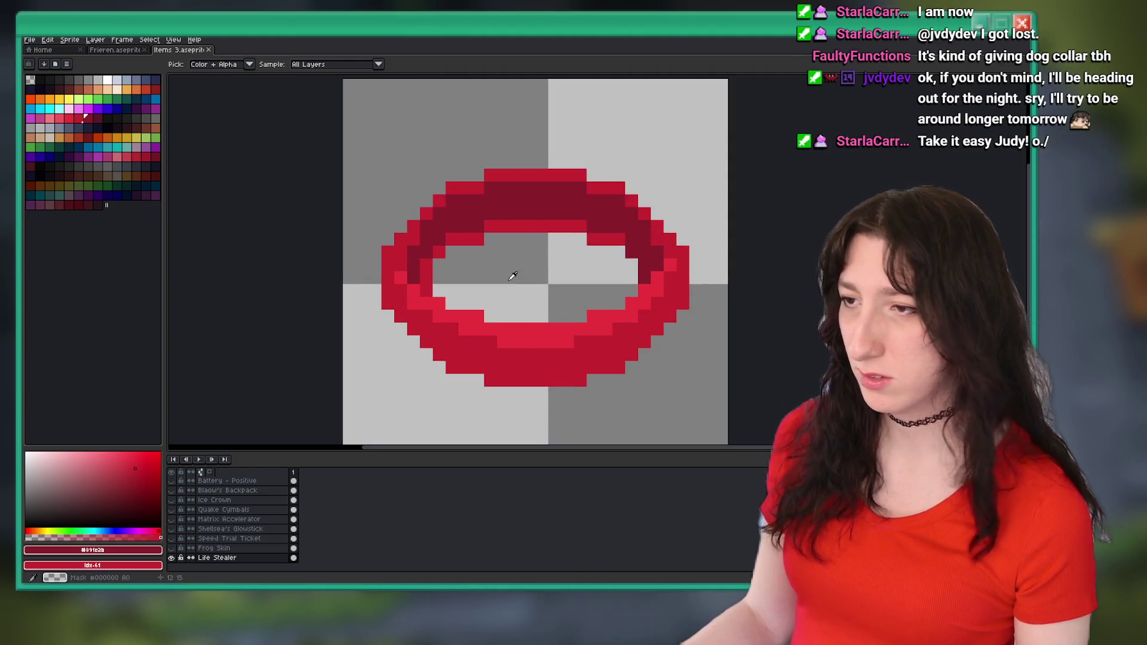
click(69, 118)
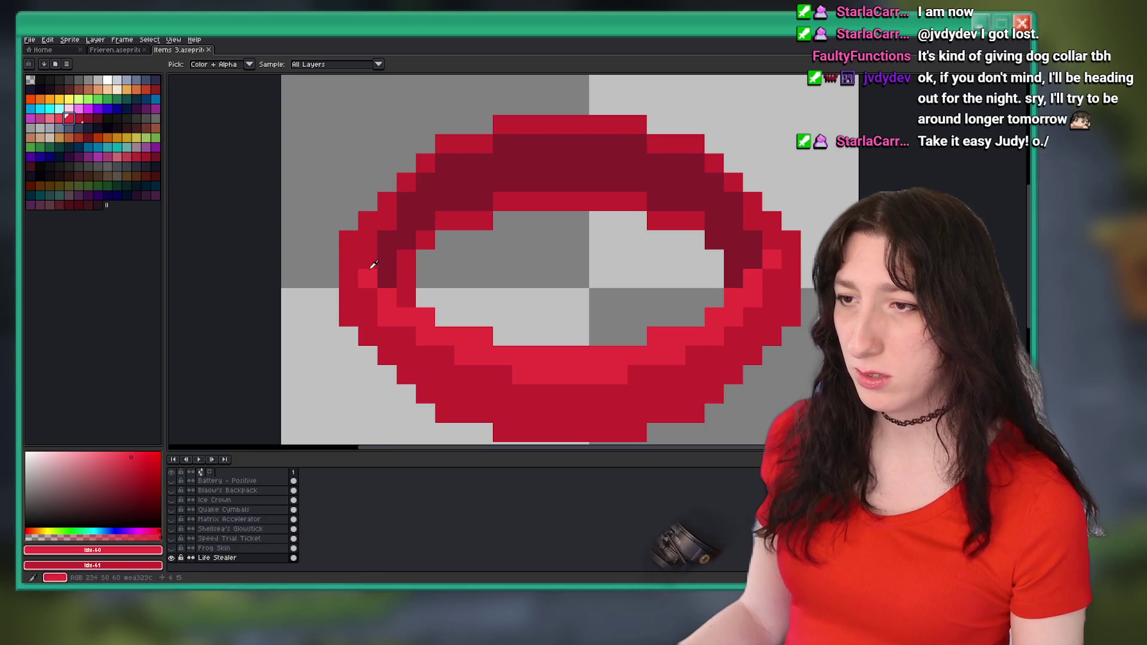
click(59, 118)
- Paint three light-pink highlight pixels along the ring's lower-left inner edge
key(b)
click(367, 258)
click(445, 334)
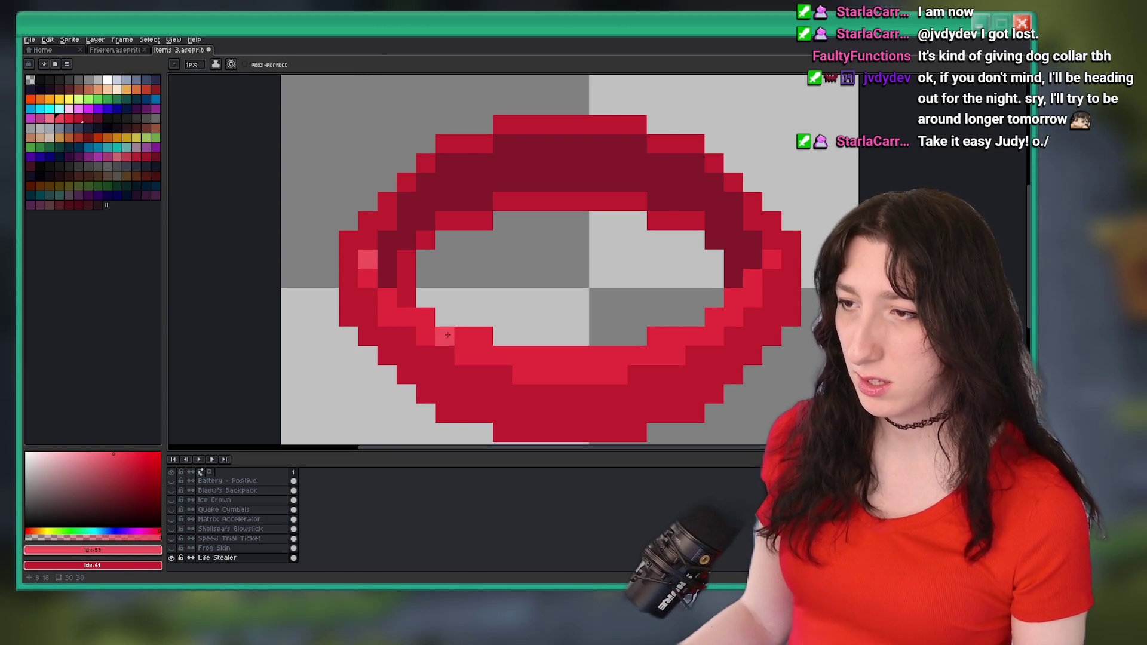
click(445, 337)
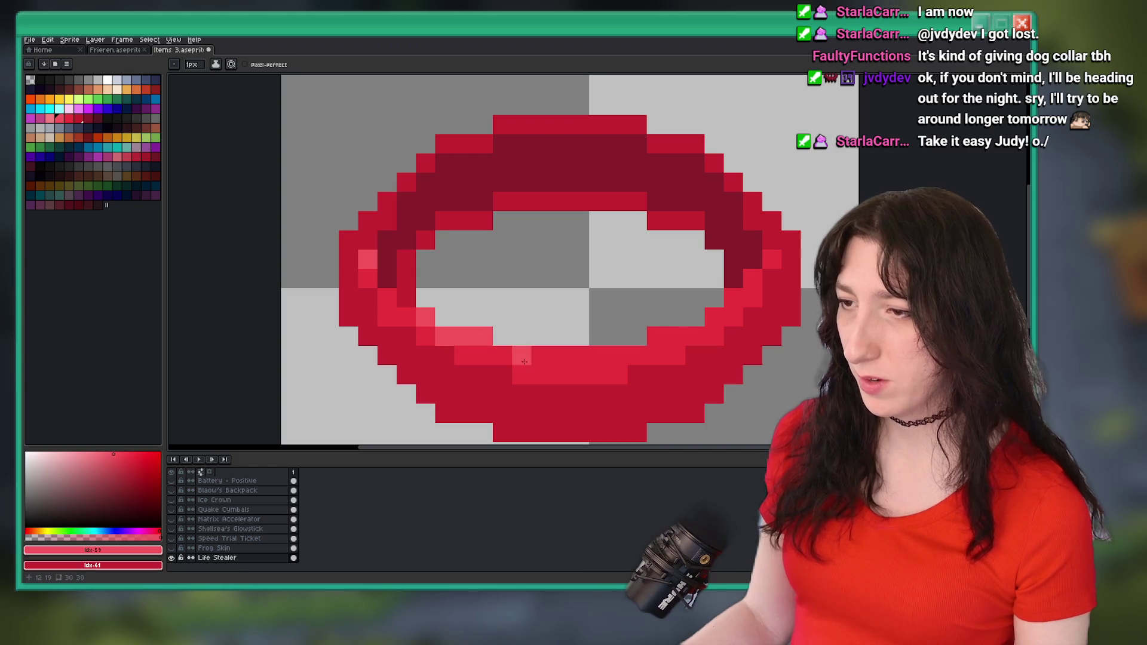
scroll(559, 378, down, 5)
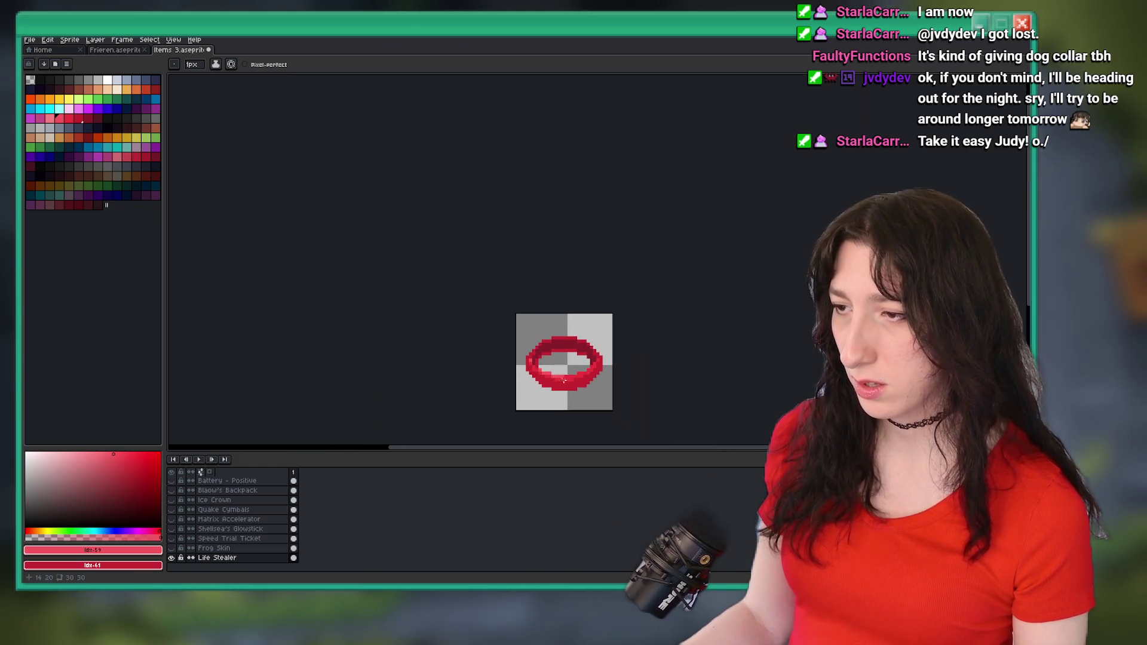
scroll(578, 386, up, 5)
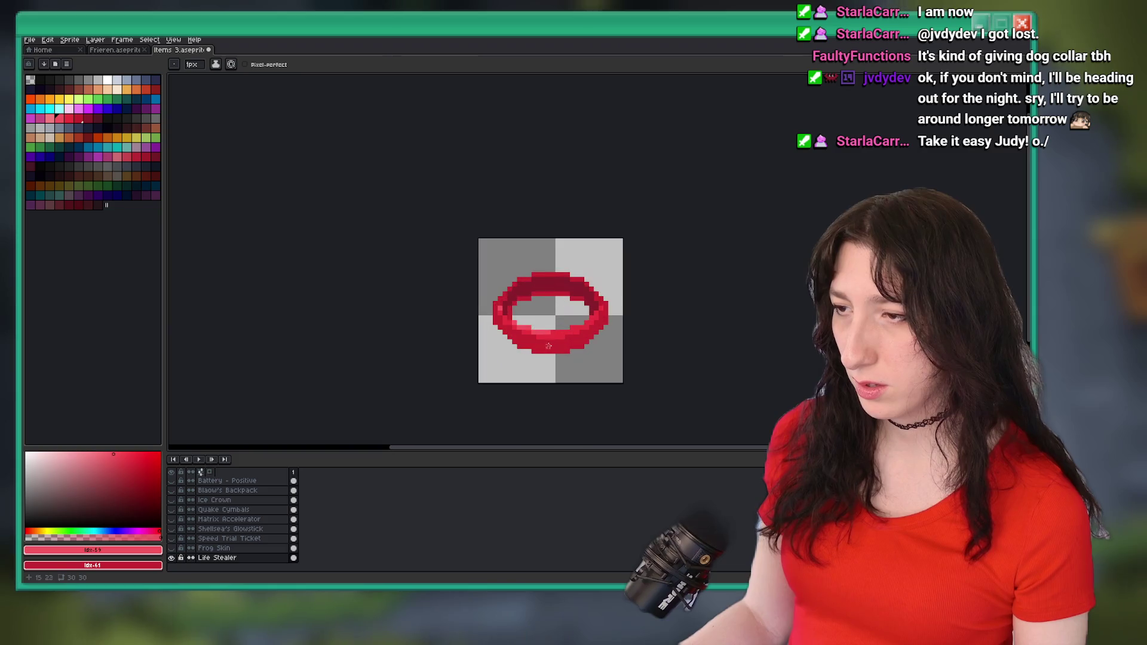
scroll(485, 284, down, 6)
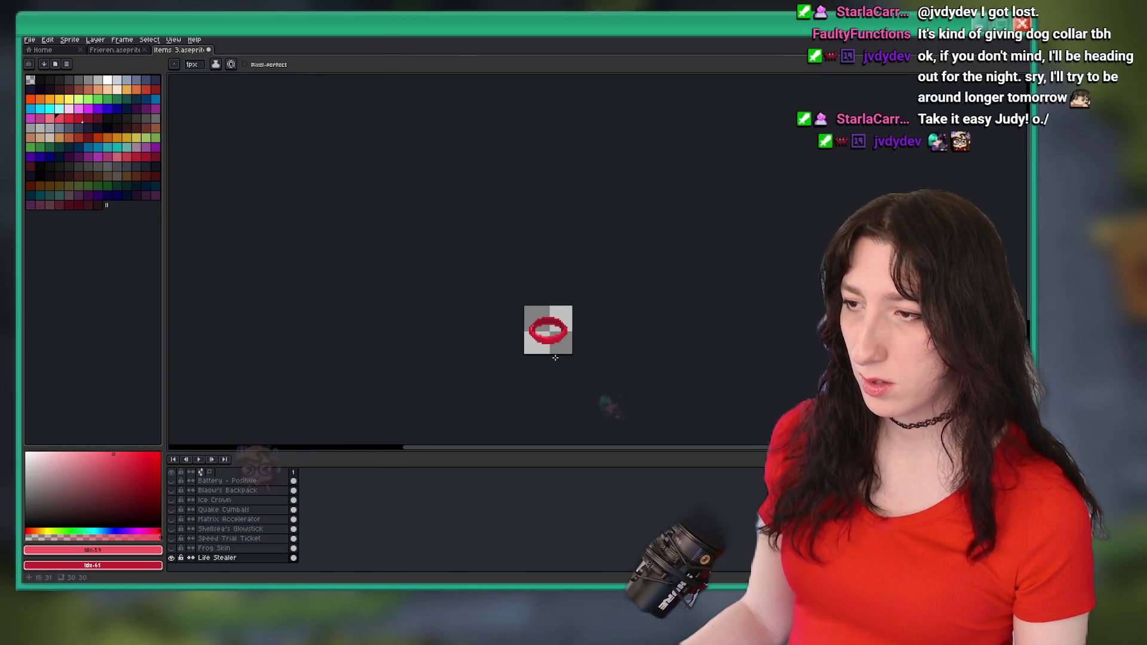
scroll(532, 379, up, 5)
scroll(563, 322, up, 1)
scroll(573, 329, down, 4)
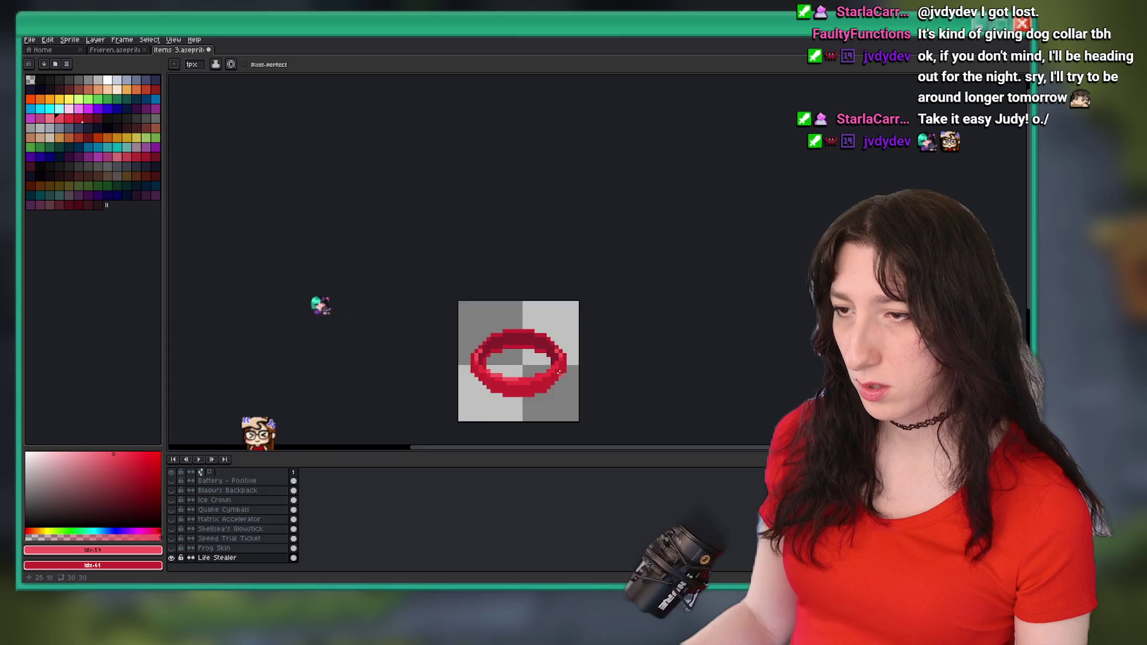
scroll(588, 335, down, 1)
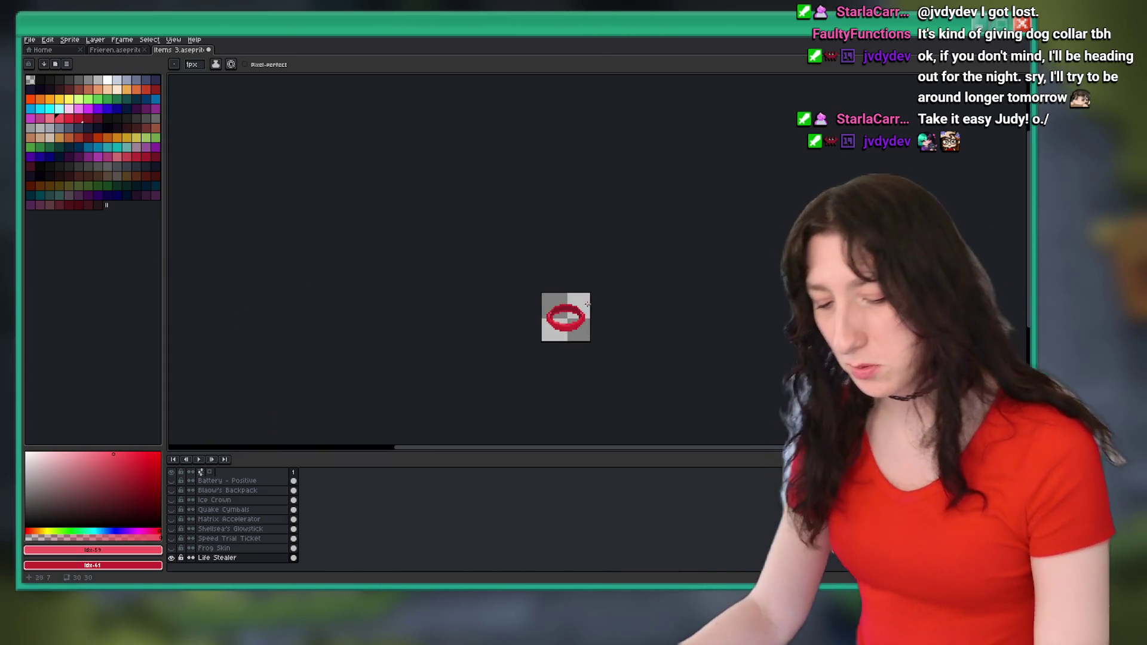
key(i)
scroll(567, 299, up, 5)
drag(505, 350, 526, 299)
key(b)
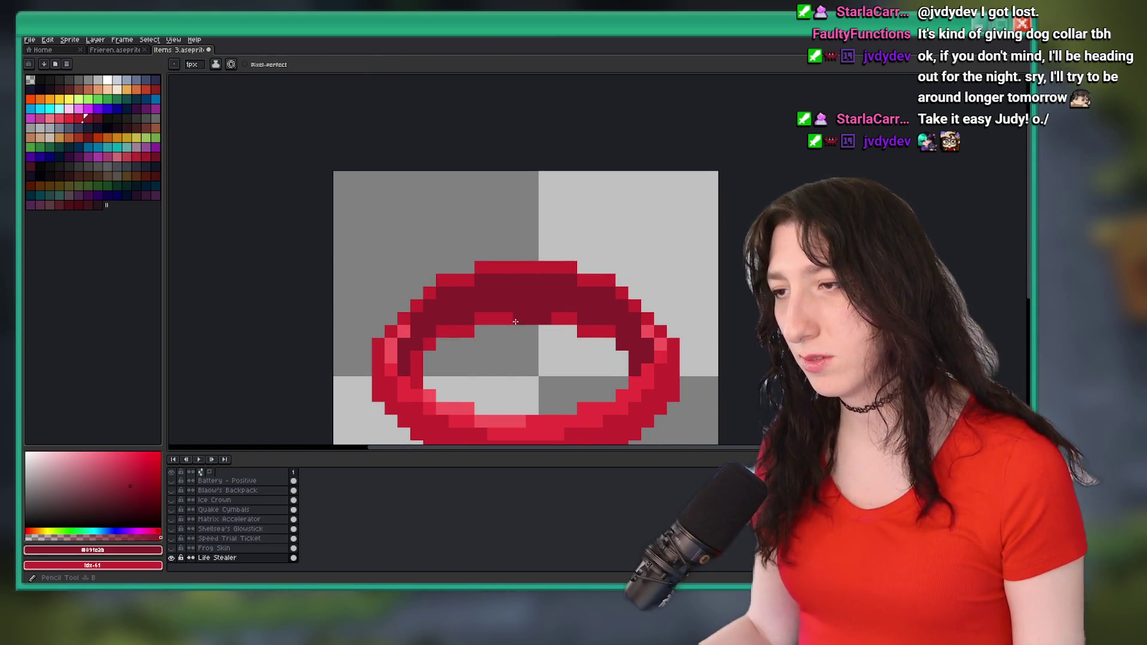
scroll(505, 315, down, 5)
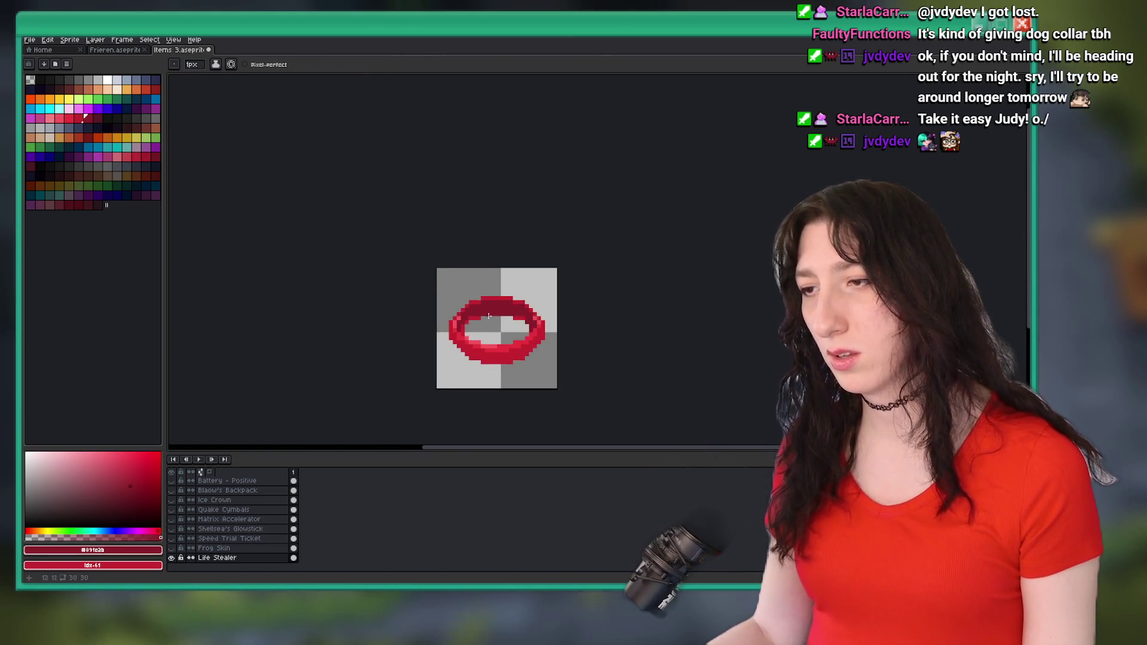
key(v)
key(b)
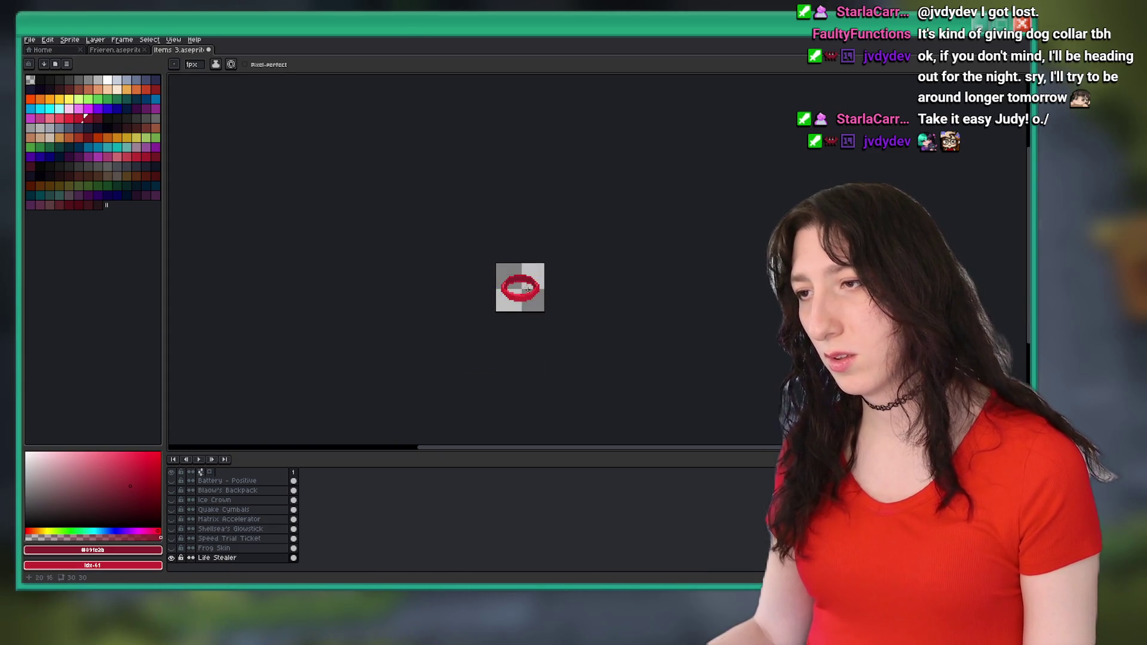
scroll(522, 285, up, 5)
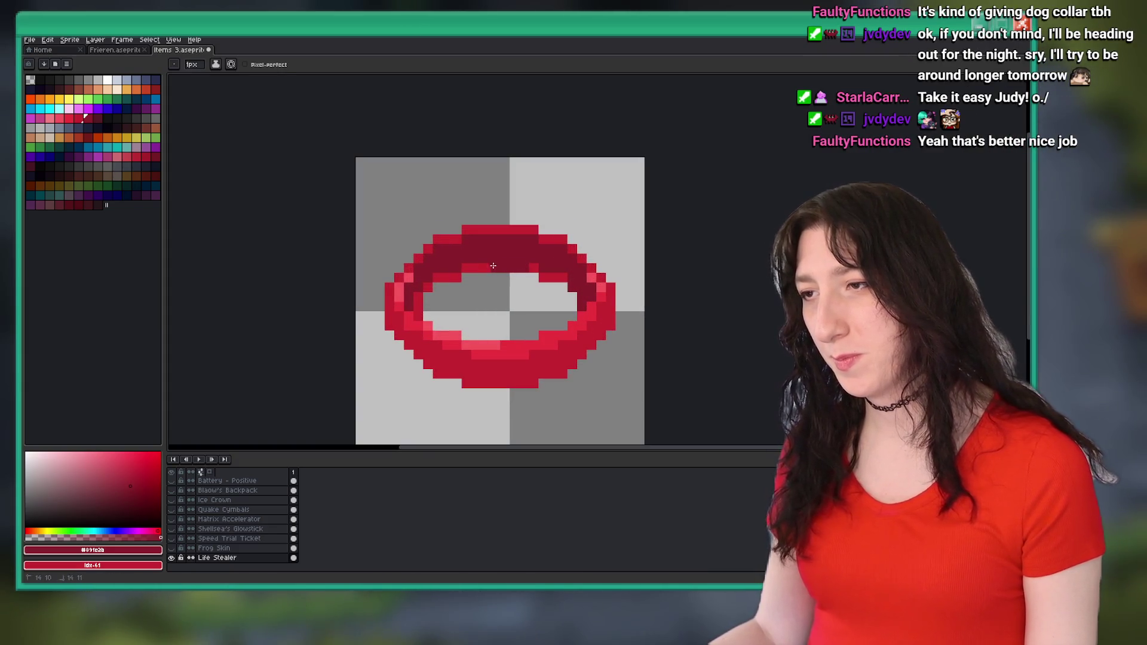
scroll(499, 265, down, 5)
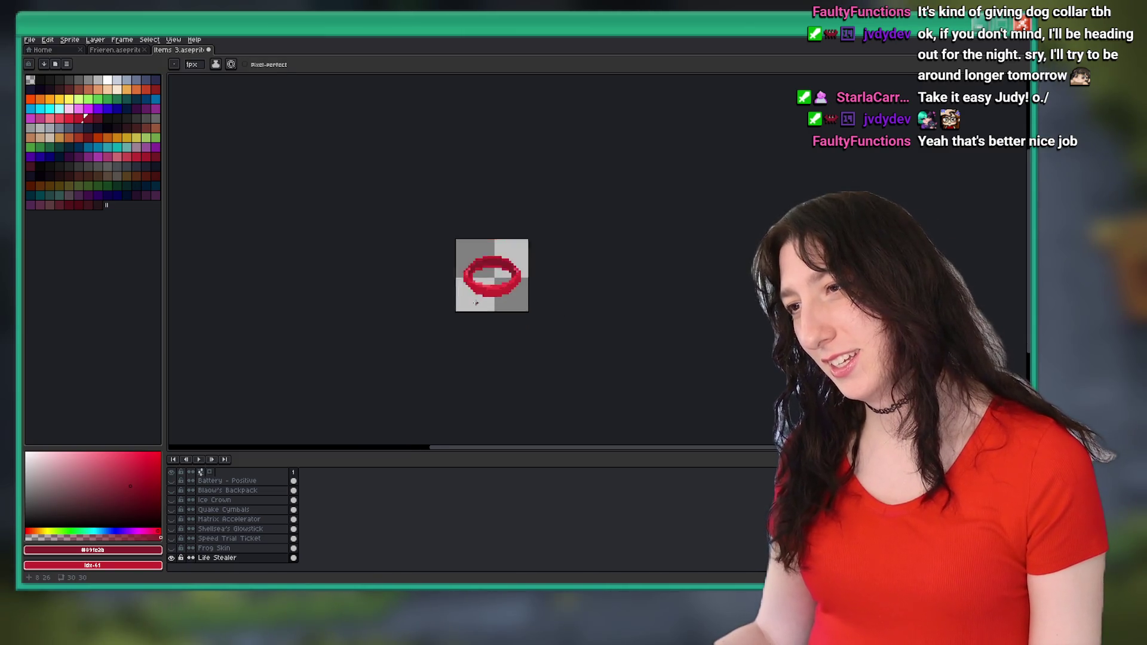
scroll(476, 303, up, 4)
key(i)
scroll(502, 299, up, 2)
key(b)
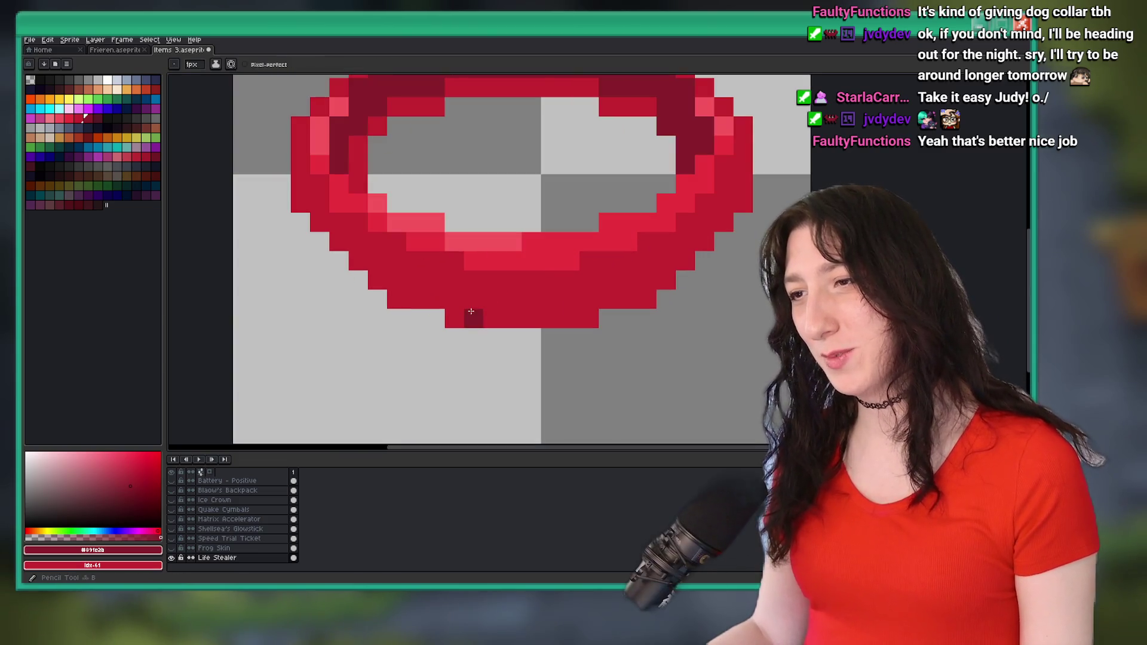
drag(606, 300, 641, 301)
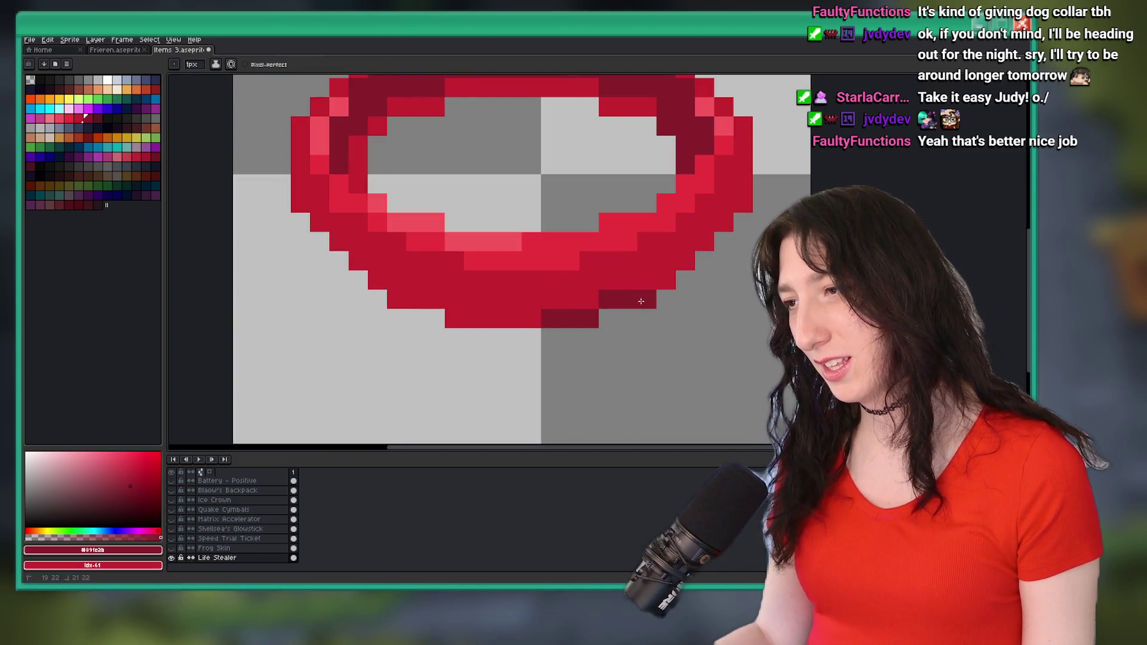
click(685, 264)
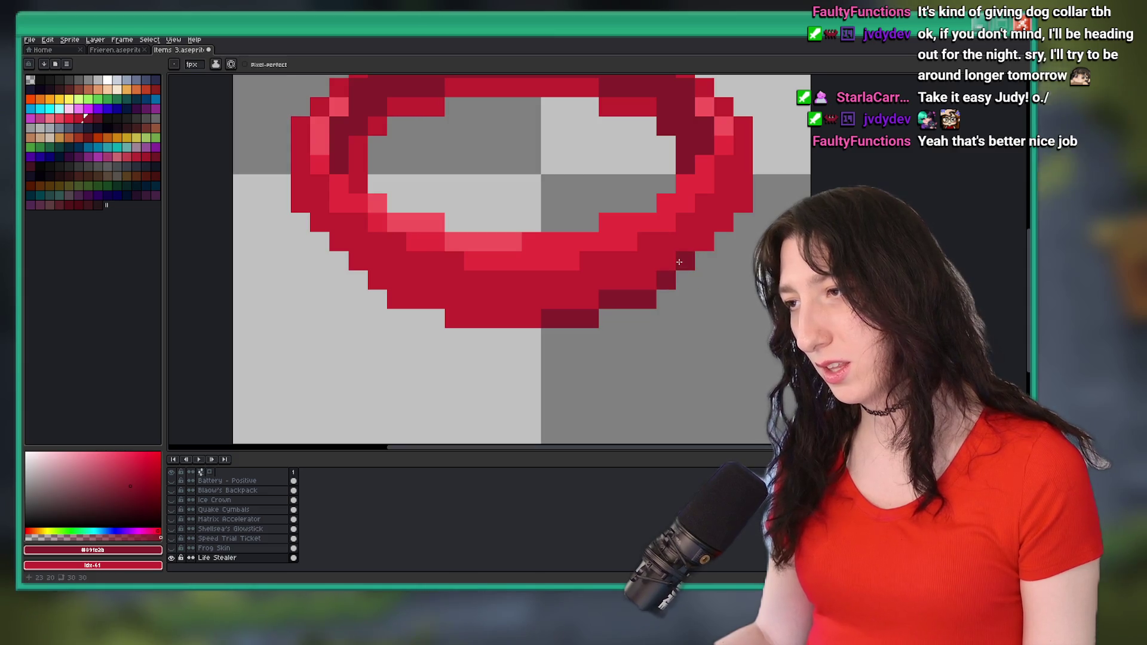
drag(694, 256, 717, 226)
scroll(717, 226, down, 4)
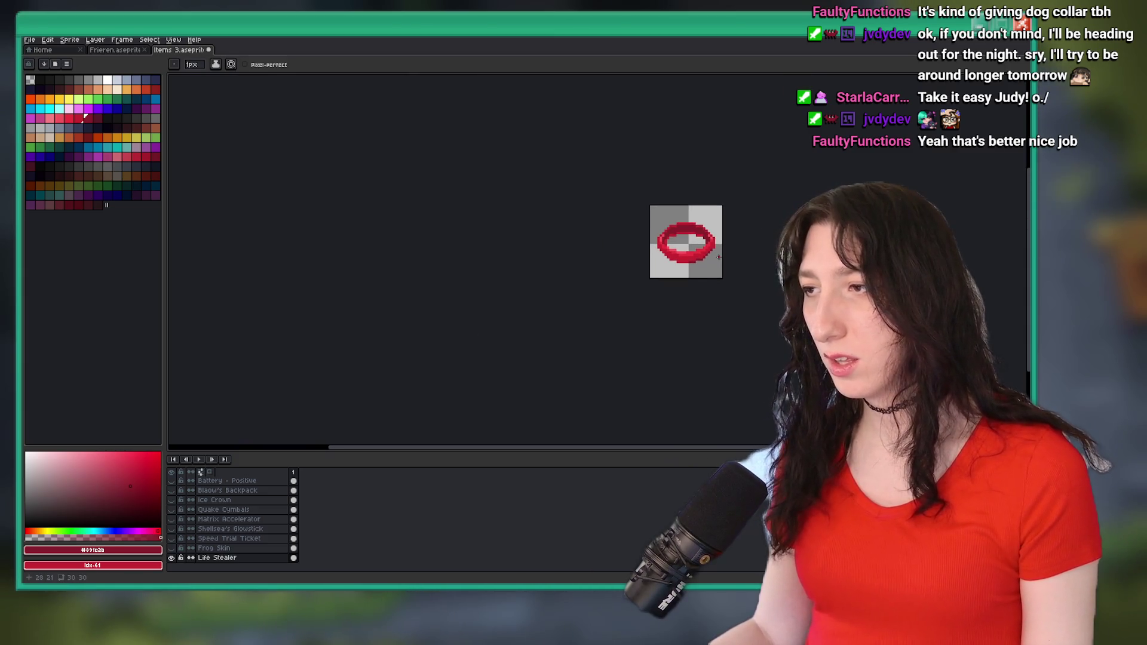
scroll(711, 248, up, 1)
scroll(711, 248, up, 3)
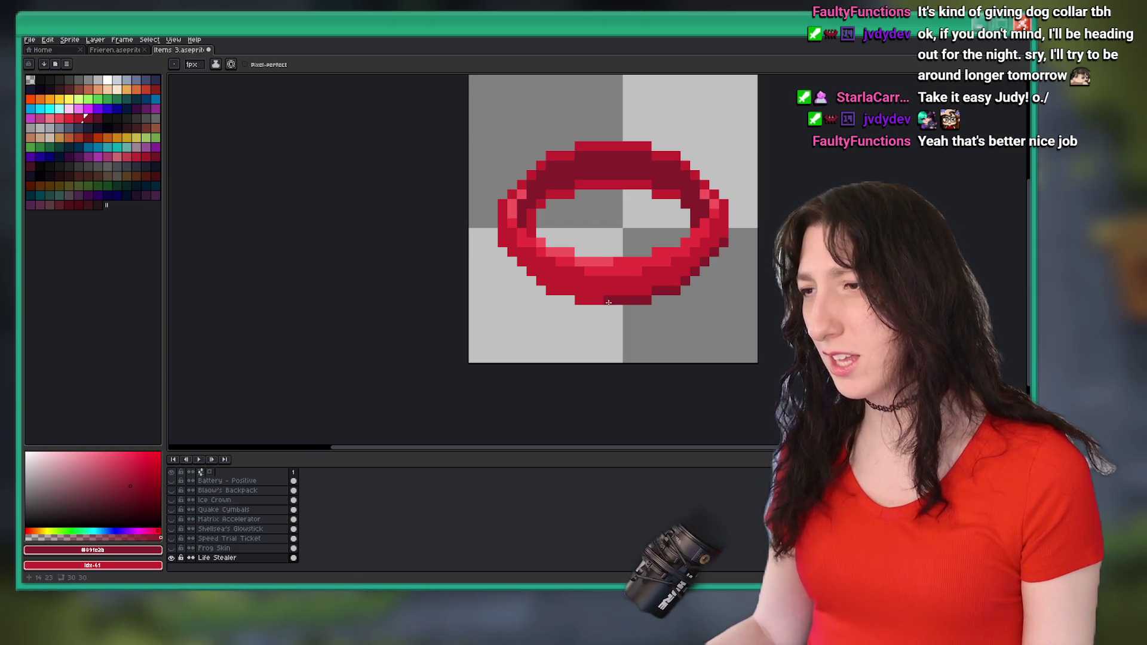
scroll(603, 311, down, 5)
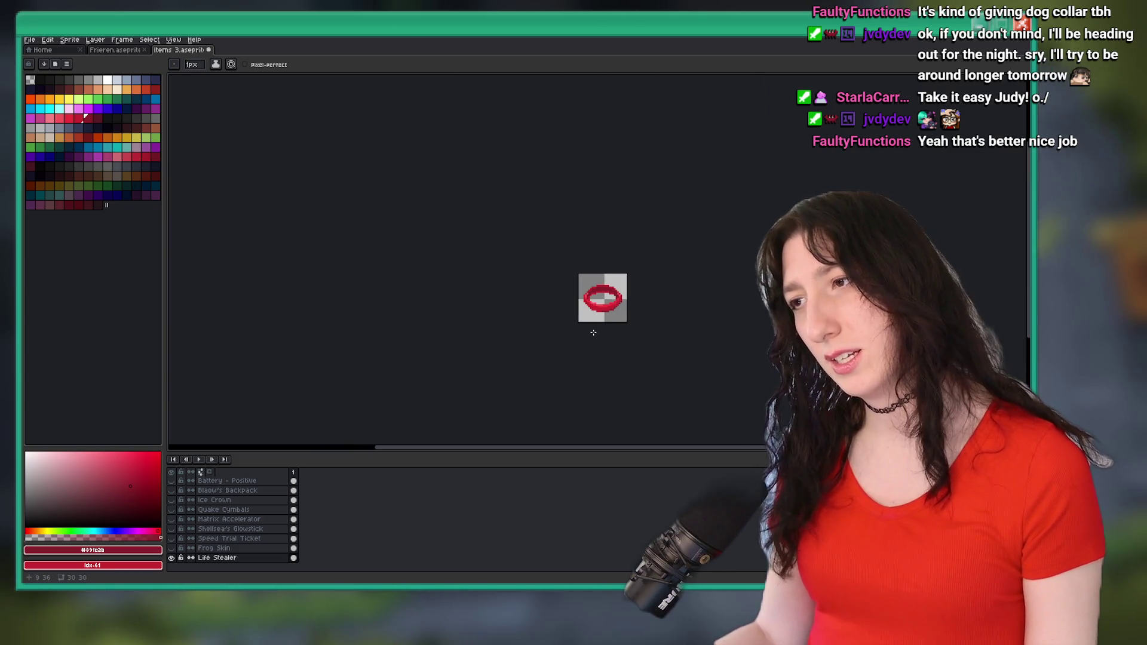
drag(594, 332, 564, 334)
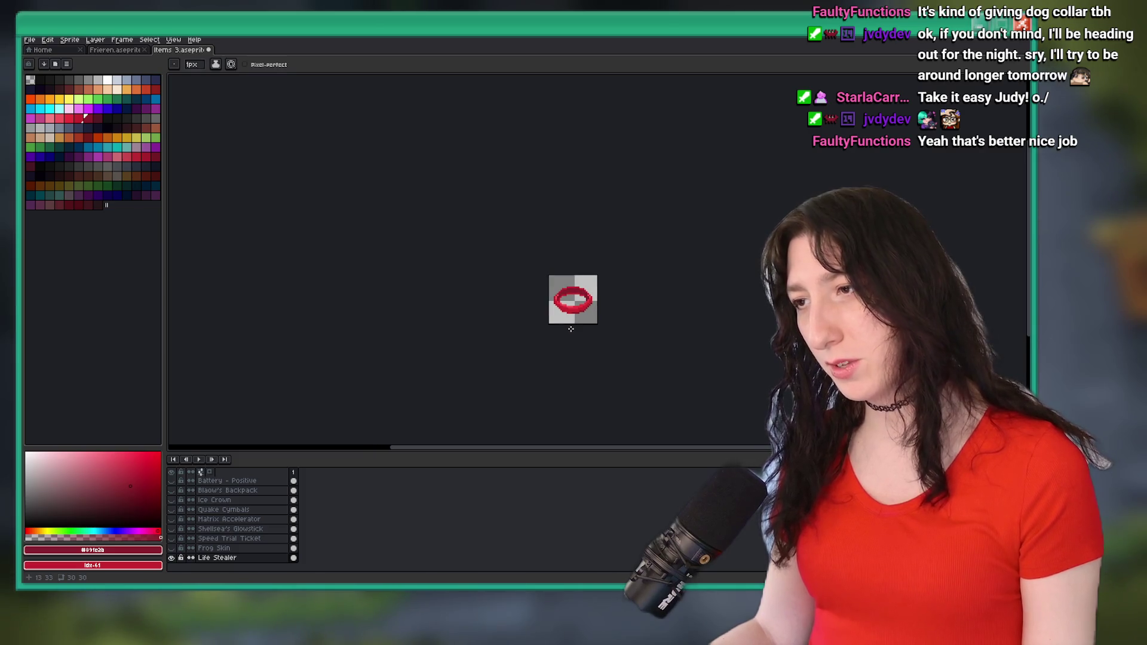
scroll(568, 323, up, 1)
key(i)
scroll(569, 323, up, 1)
- Sample the ring's bright red #ea323c and paint a pixel on its lower edge
scroll(543, 192, up, 2)
click(561, 203)
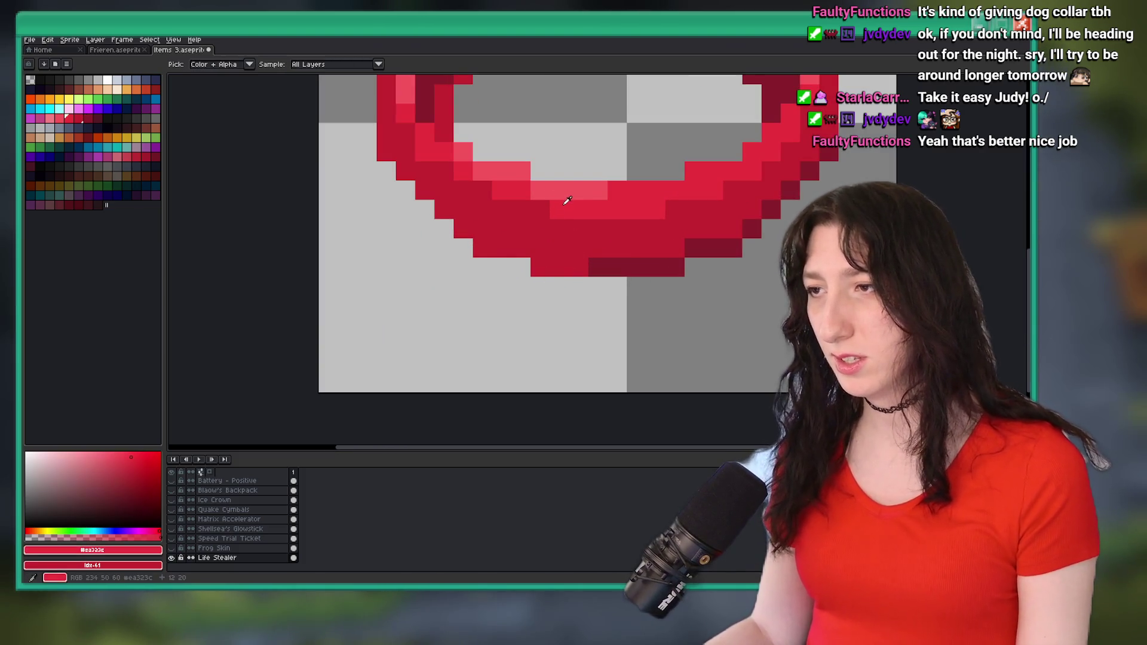
key(b)
click(503, 249)
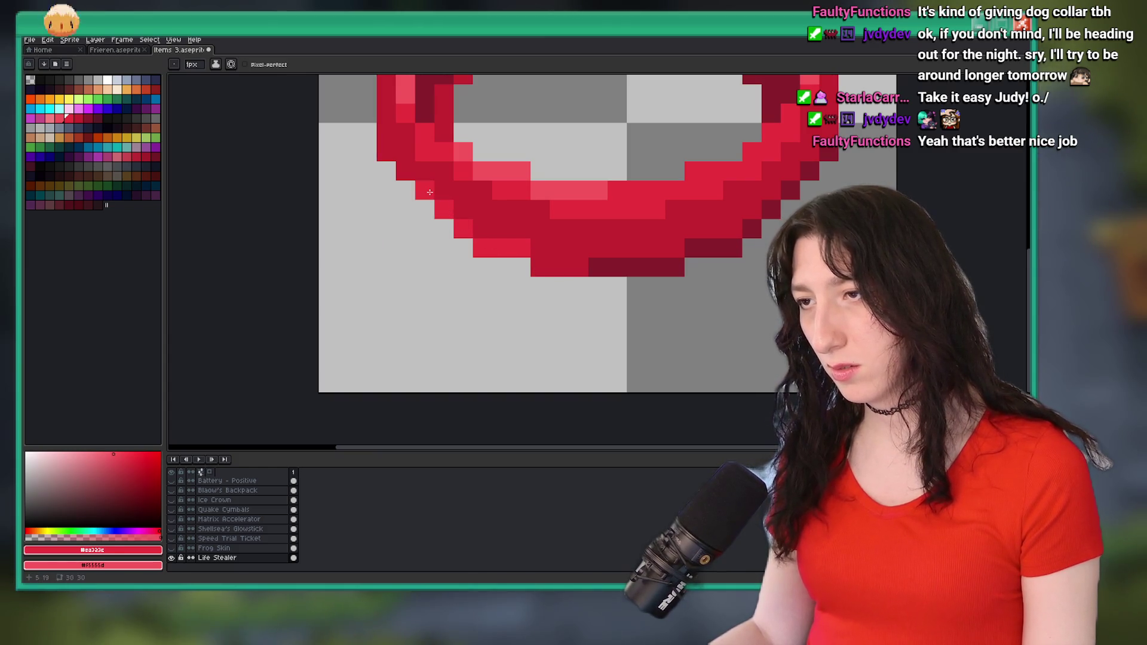
scroll(396, 197, down, 6)
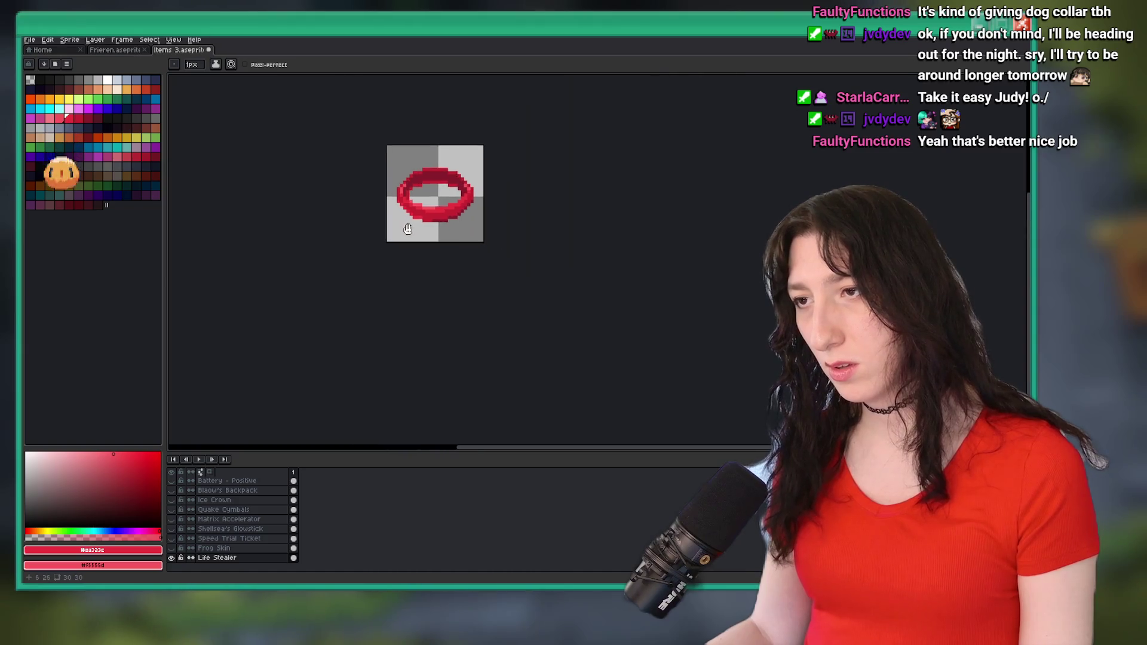
scroll(495, 275, up, 5)
scroll(495, 275, up, 1)
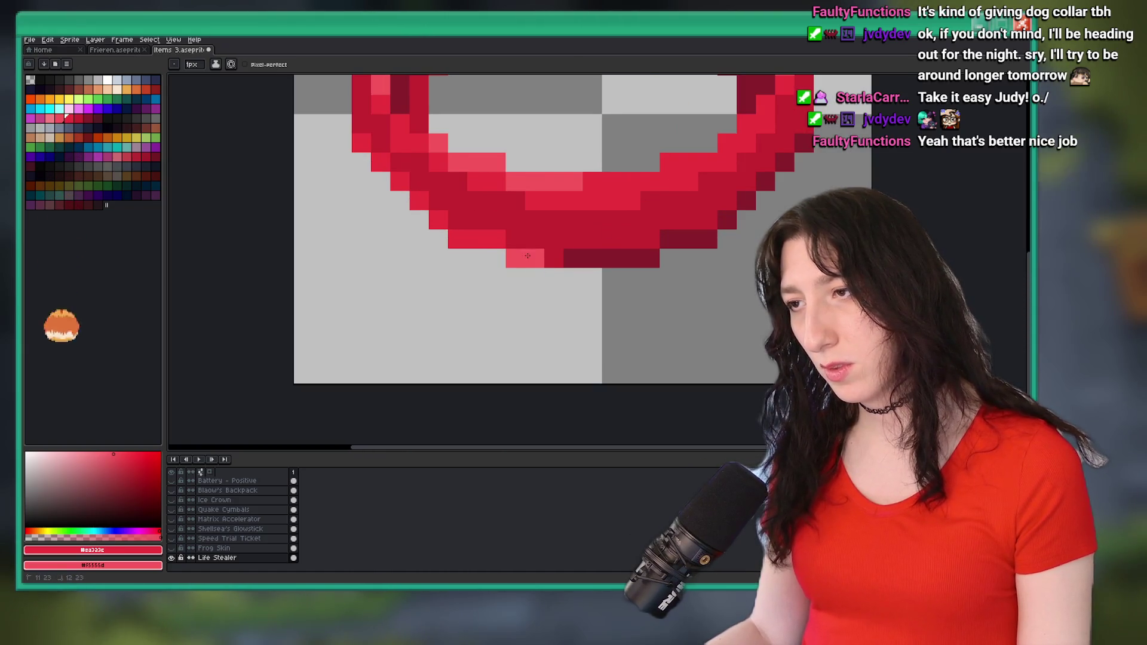
scroll(530, 293, down, 4)
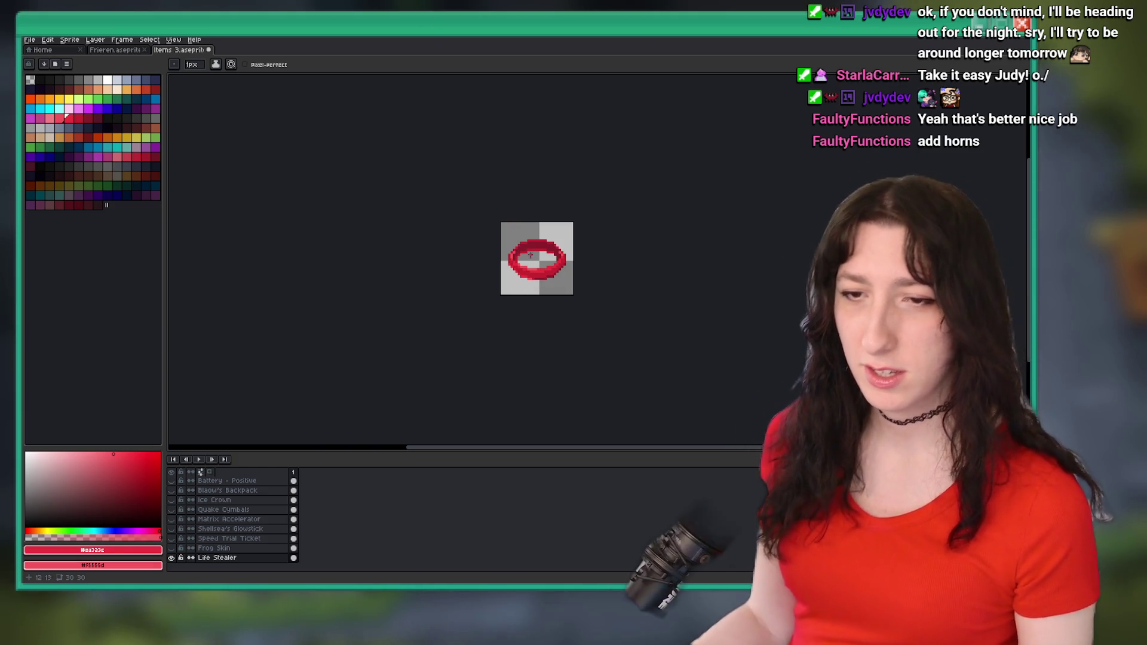
scroll(538, 286, up, 5)
- Bucket-fill the ring's bottom pixels with the brighter red and save Items 3.aseprite
key(g)
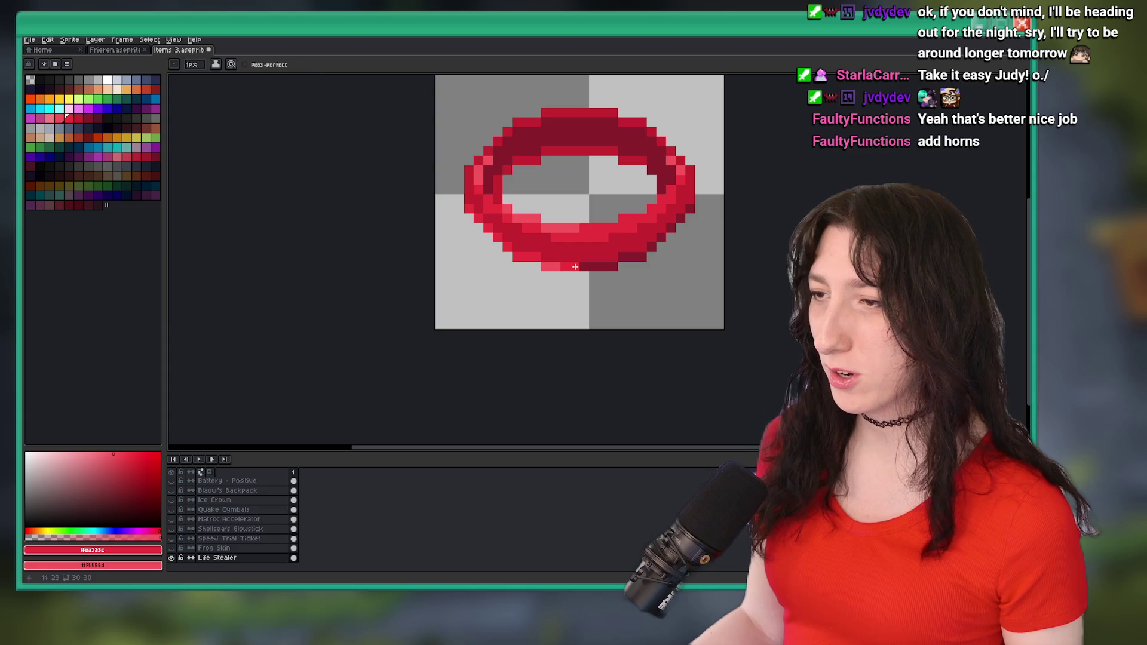
click(597, 266)
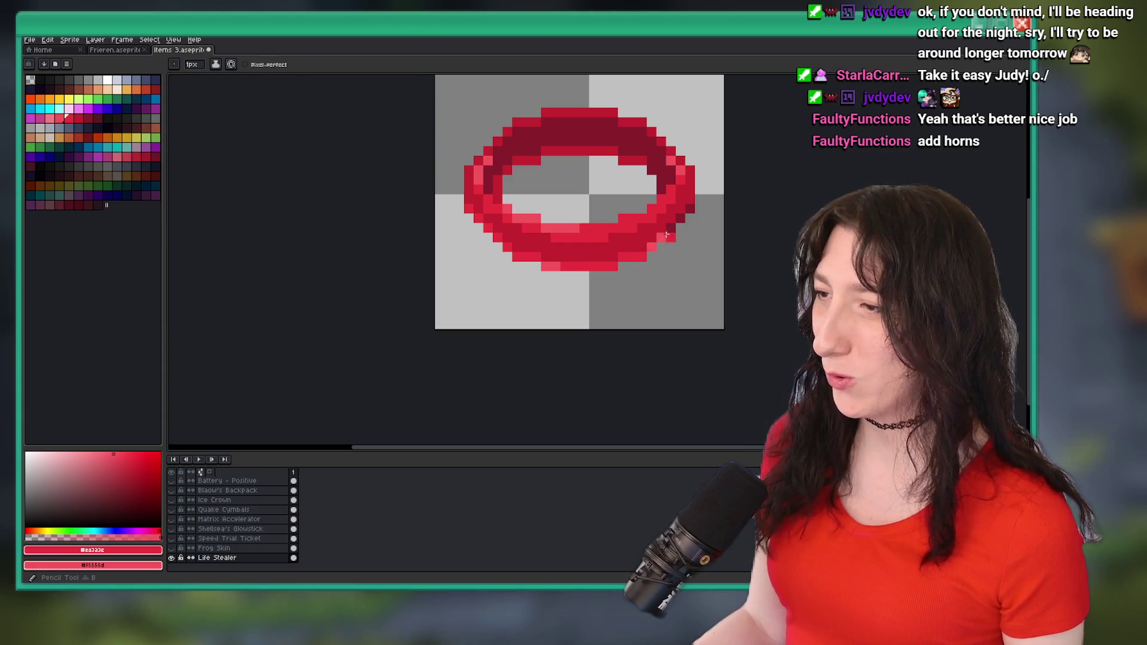
scroll(690, 201, down, 6)
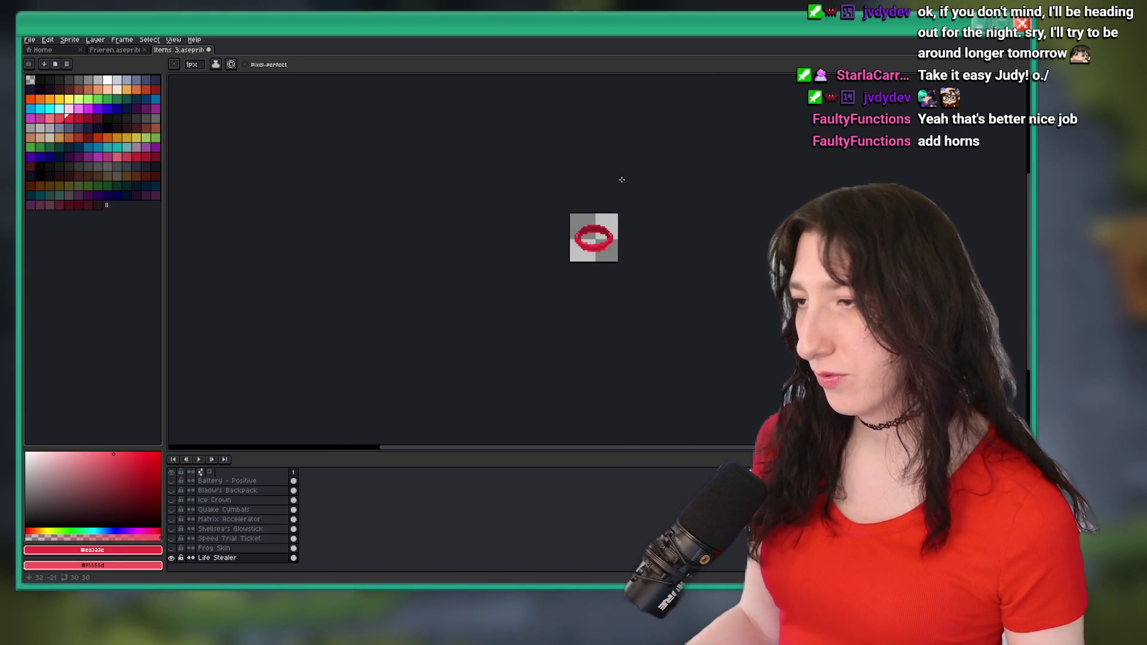
scroll(588, 263, up, 1)
key(ctrl+s)
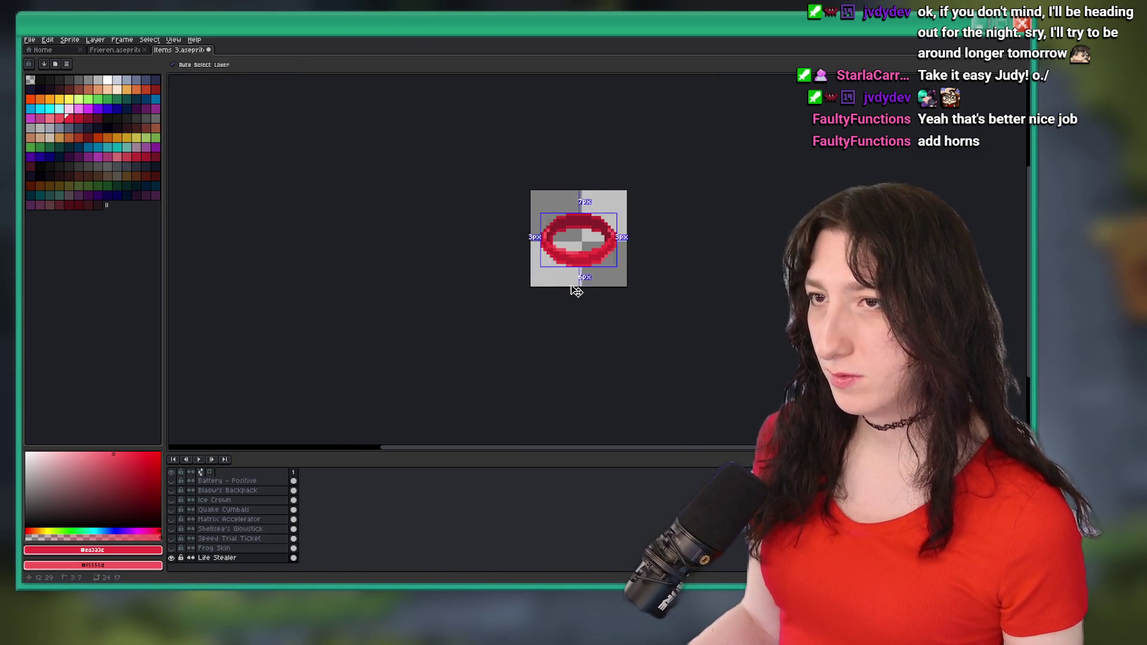
- Choose white as the drawing colour for the fangs
scroll(551, 261, up, 6)
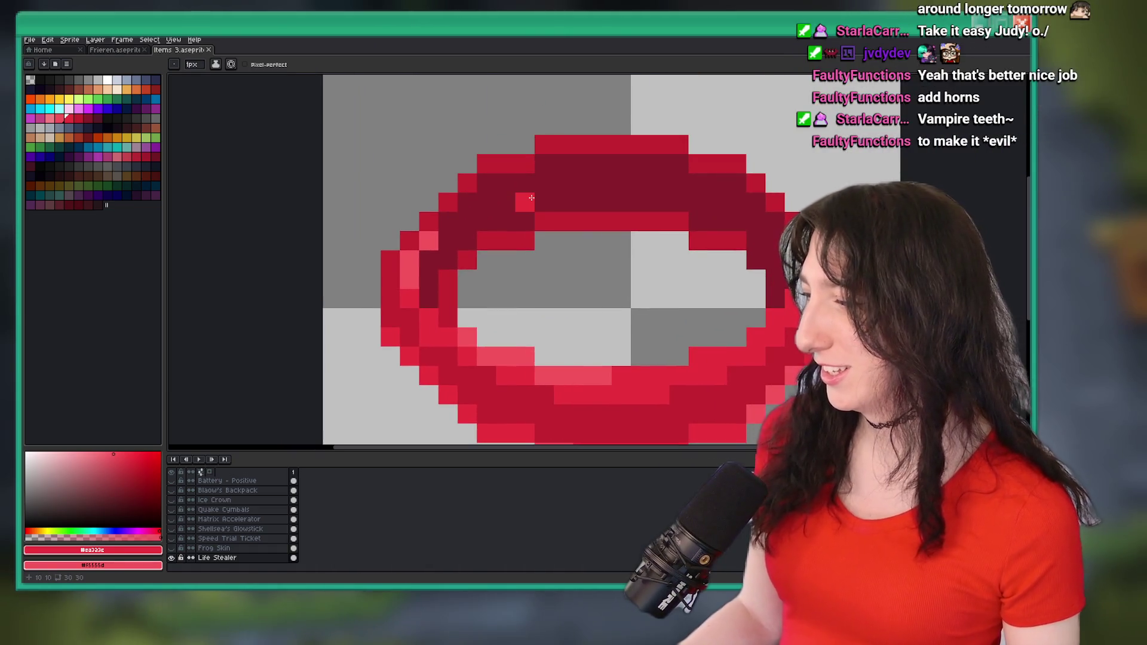
click(107, 80)
scroll(544, 359, down, 2)
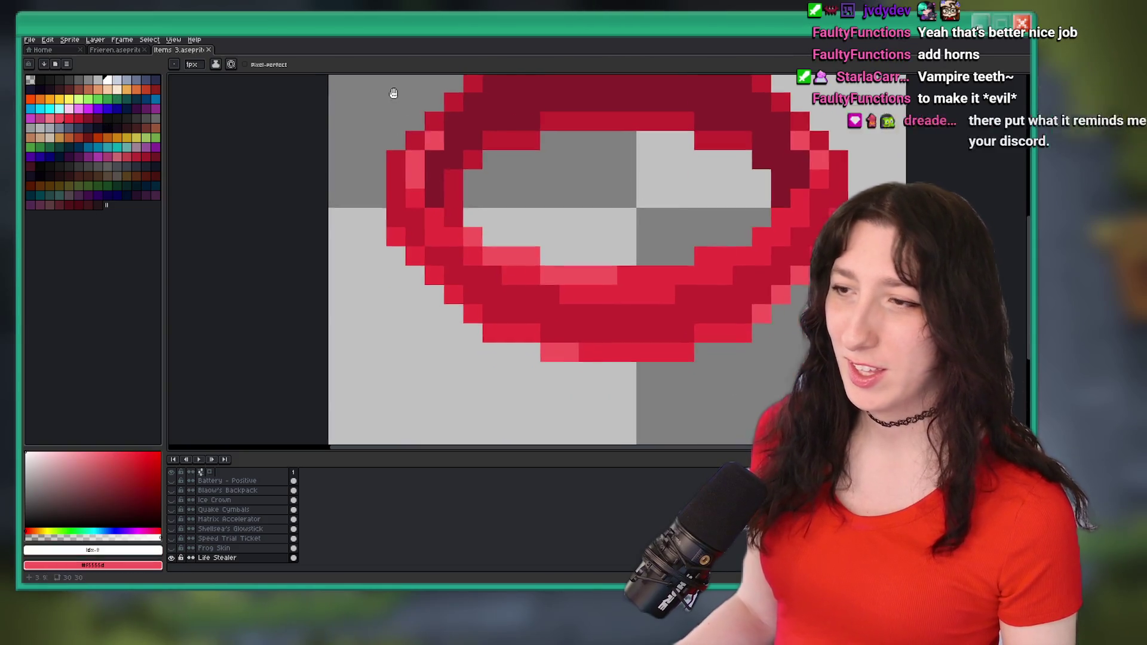
click(543, 359)
mouse_move(569, 373)
mouse_down()
mouse_move(588, 389)
mouse_move(690, 372)
mouse_move(672, 397)
mouse_up()
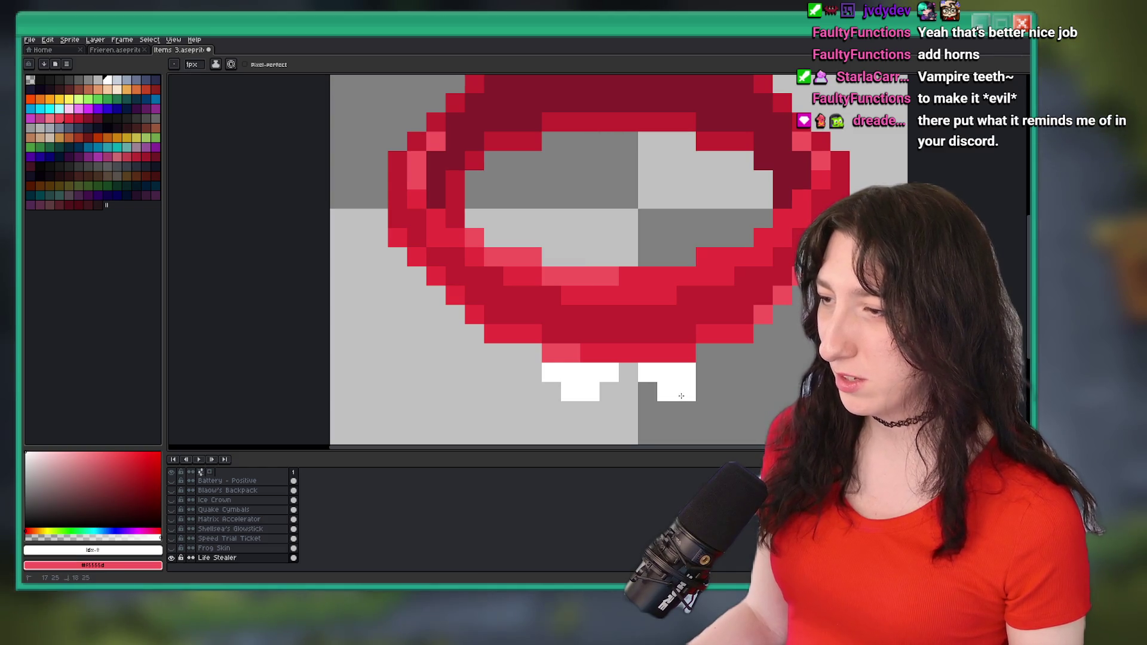
scroll(654, 366, down, 3)
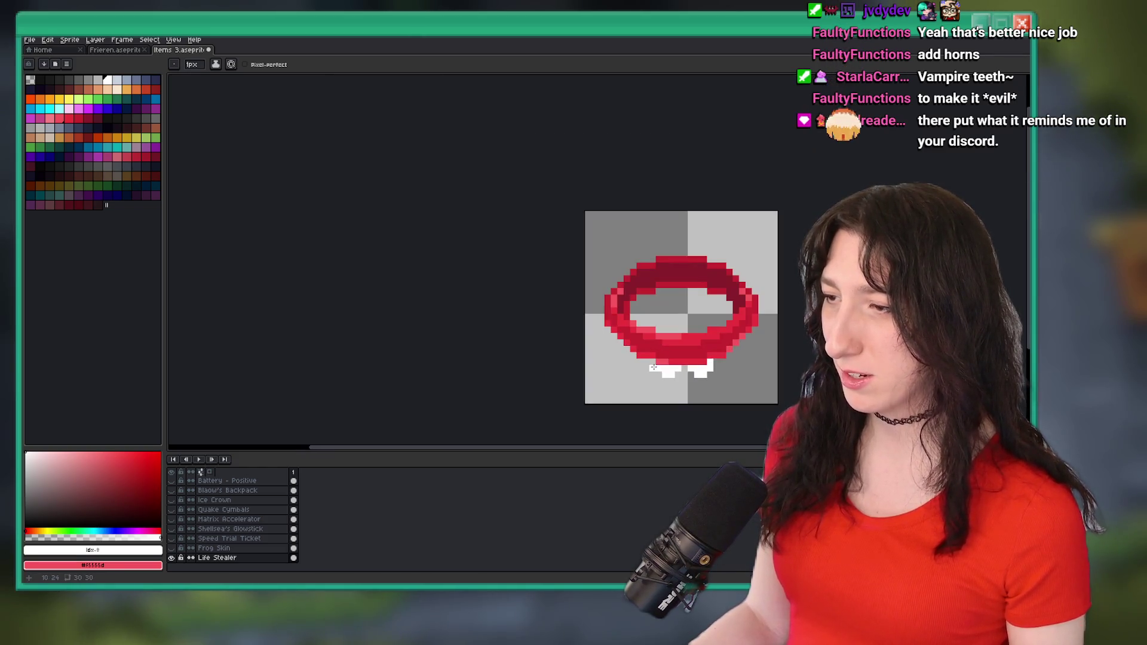
scroll(654, 366, down, 3)
scroll(645, 345, up, 5)
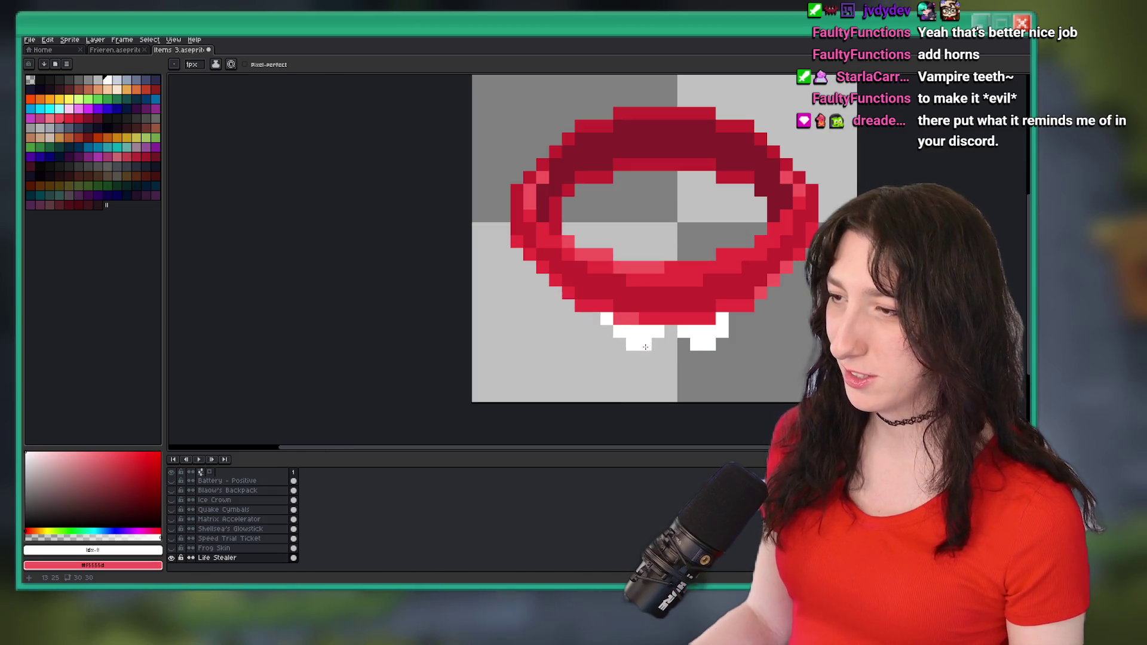
scroll(687, 351, down, 4)
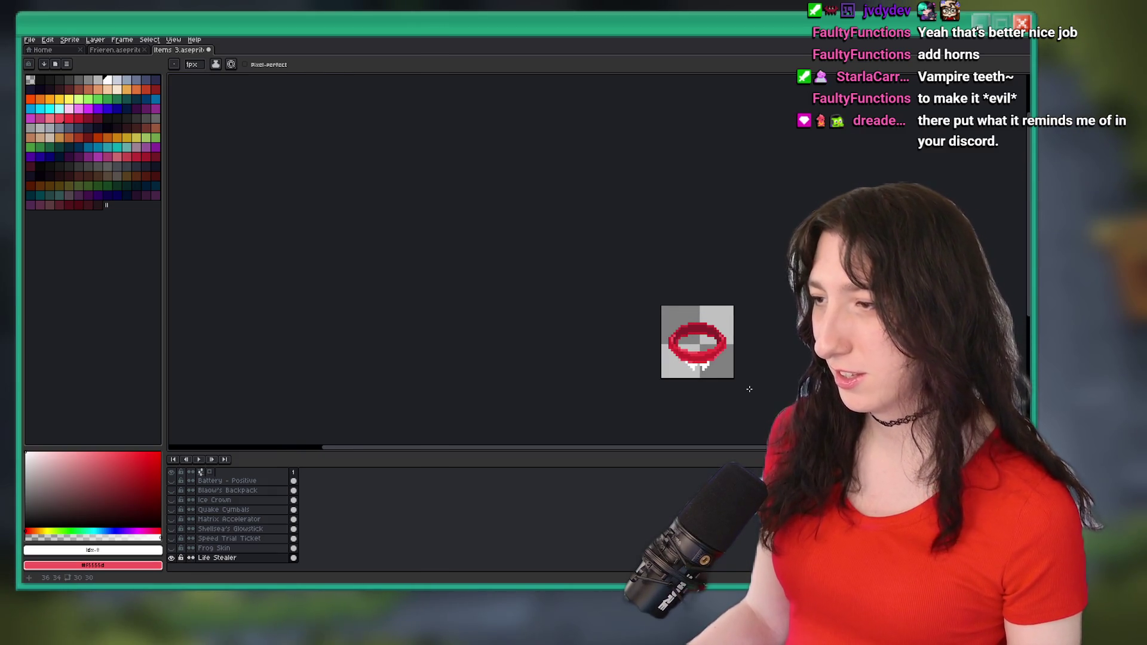
key(ctrl+z)
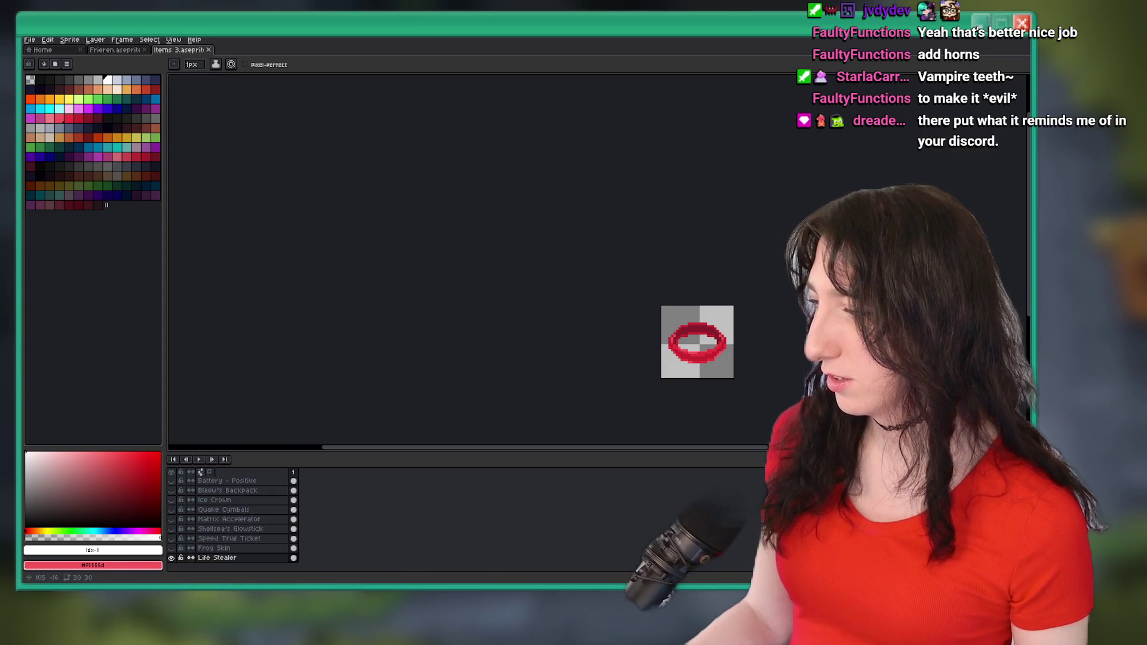
key(super)
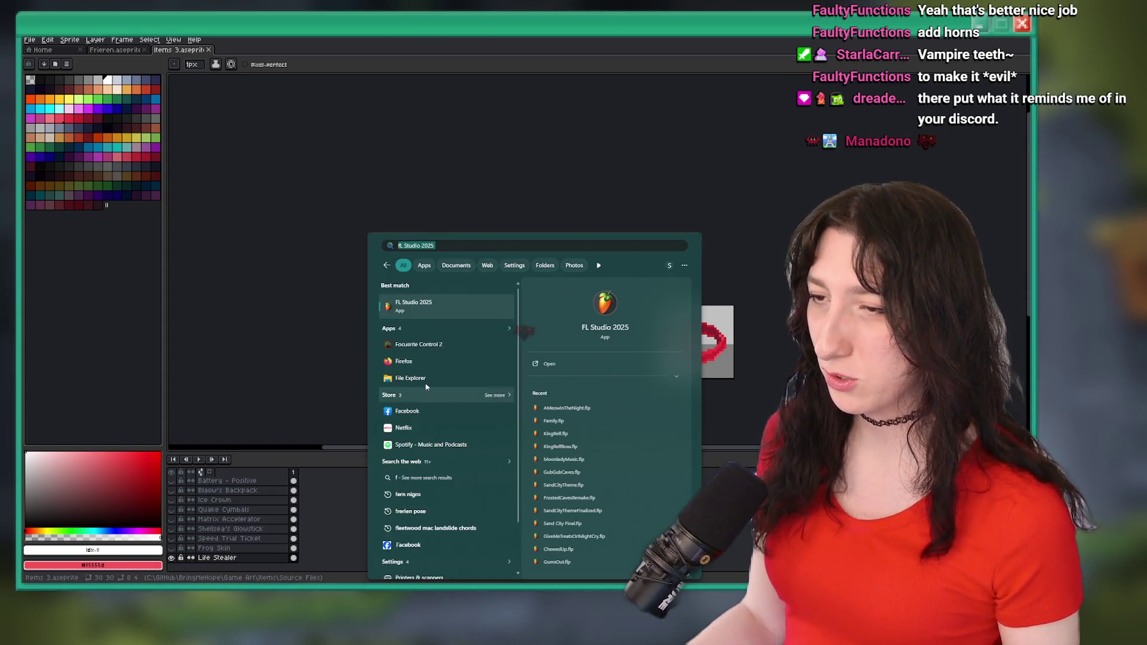
- Launch Discord from Start search and switch to its chat window
text(discord)
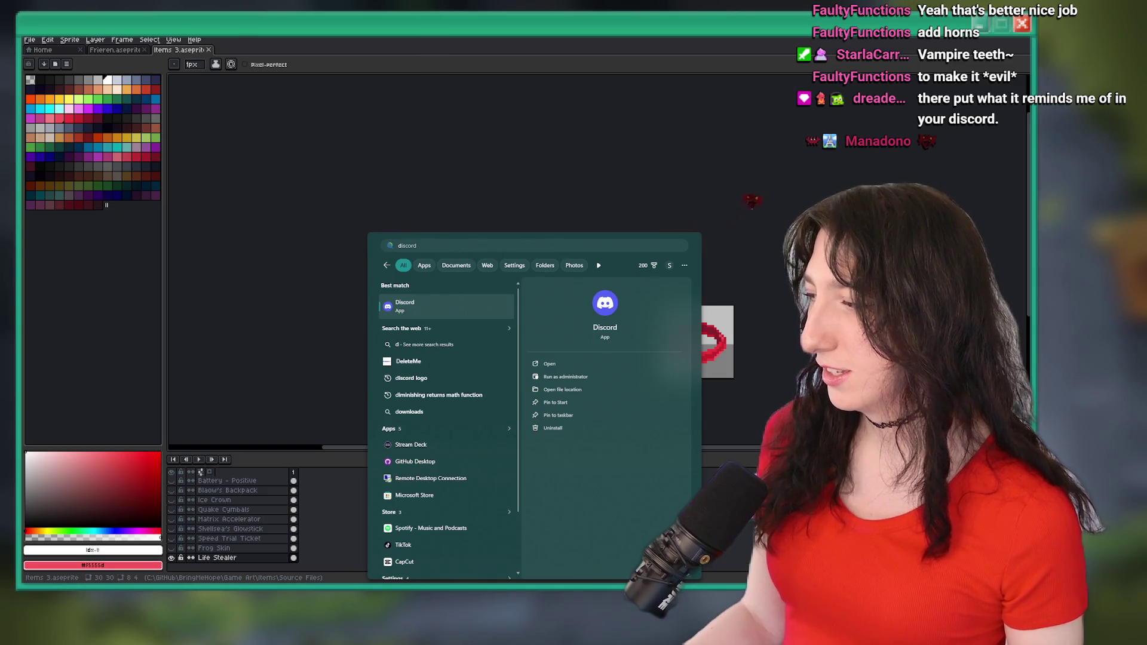
key(Return)
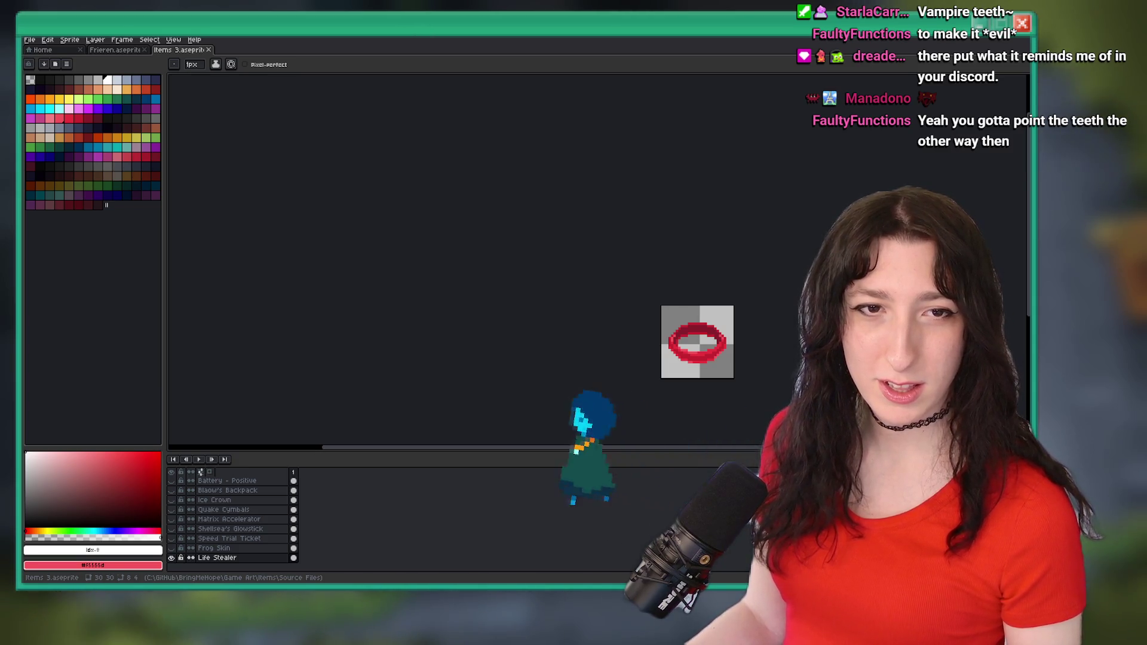
key(alt+Tab)
- Move the Discord window off-screen and recentre the ring sprite on the canvas
drag(579, 67, 529, 63)
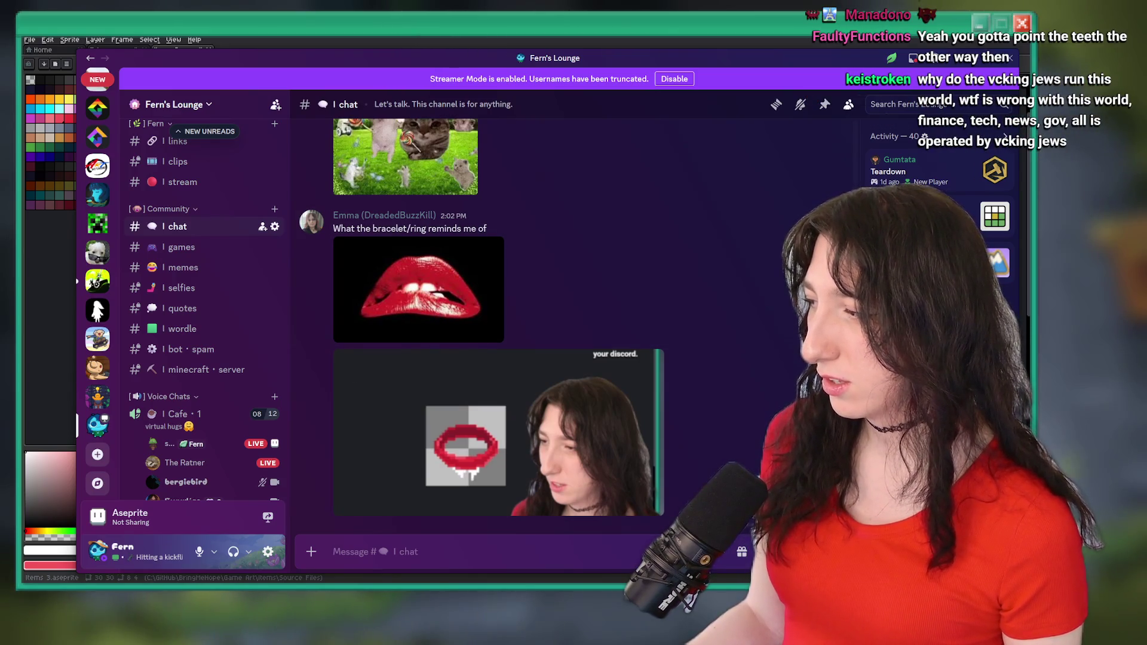
drag(839, 62, 0, 50)
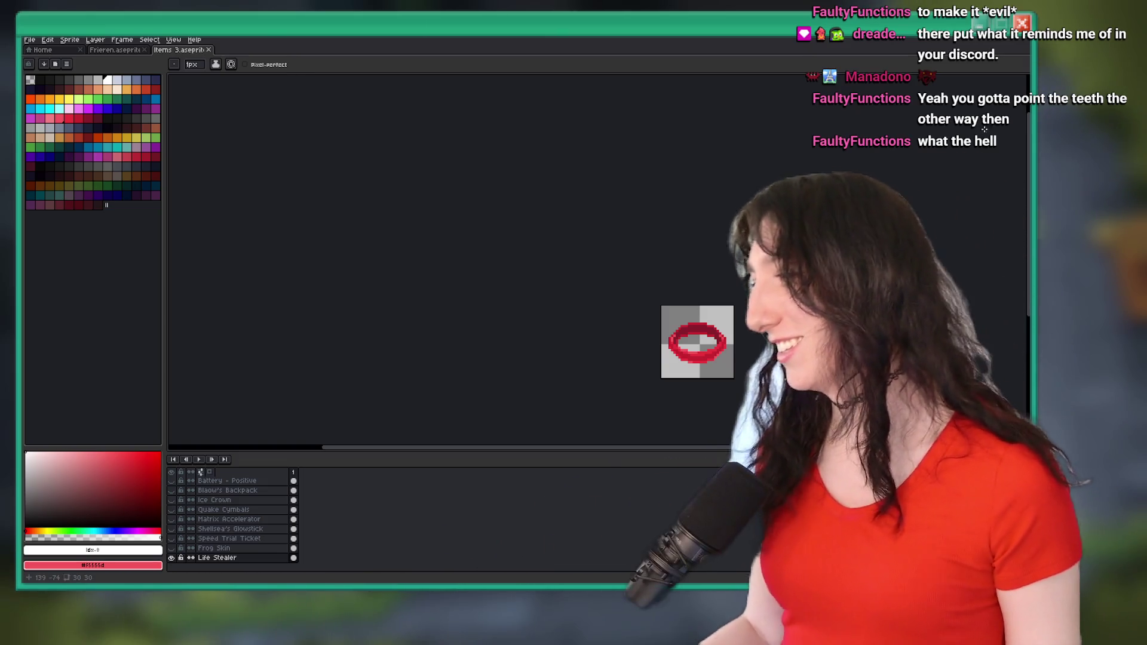
drag(751, 369, 545, 266)
- Dismiss Frame Properties, sample the ring's red, and repaint pixels along its right edge
scroll(478, 257, up, 3)
key(p)
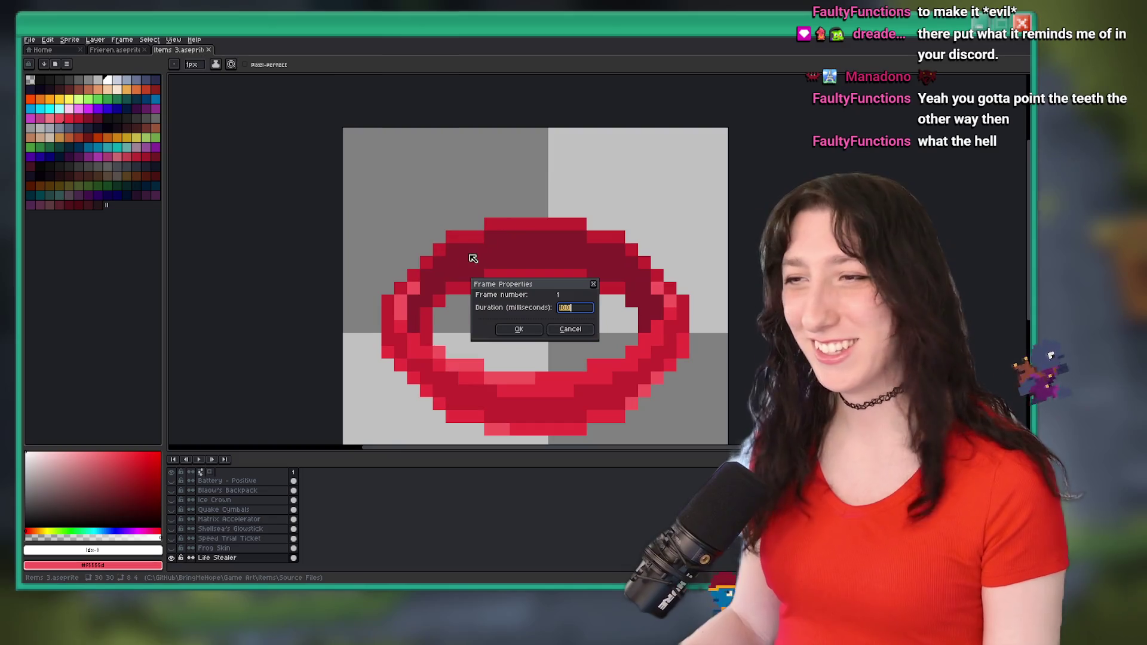
key(Escape)
scroll(504, 248, up, 2)
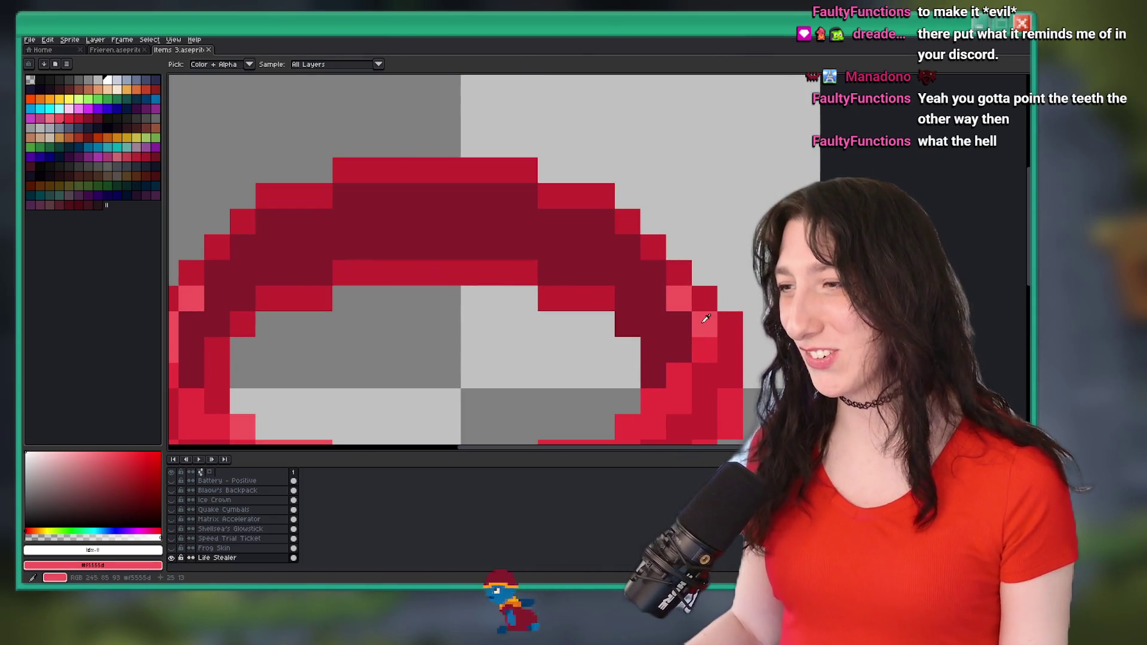
alt+click(705, 319)
scroll(707, 325, down, 2)
scroll(706, 325, up, 3)
drag(671, 285, 726, 327)
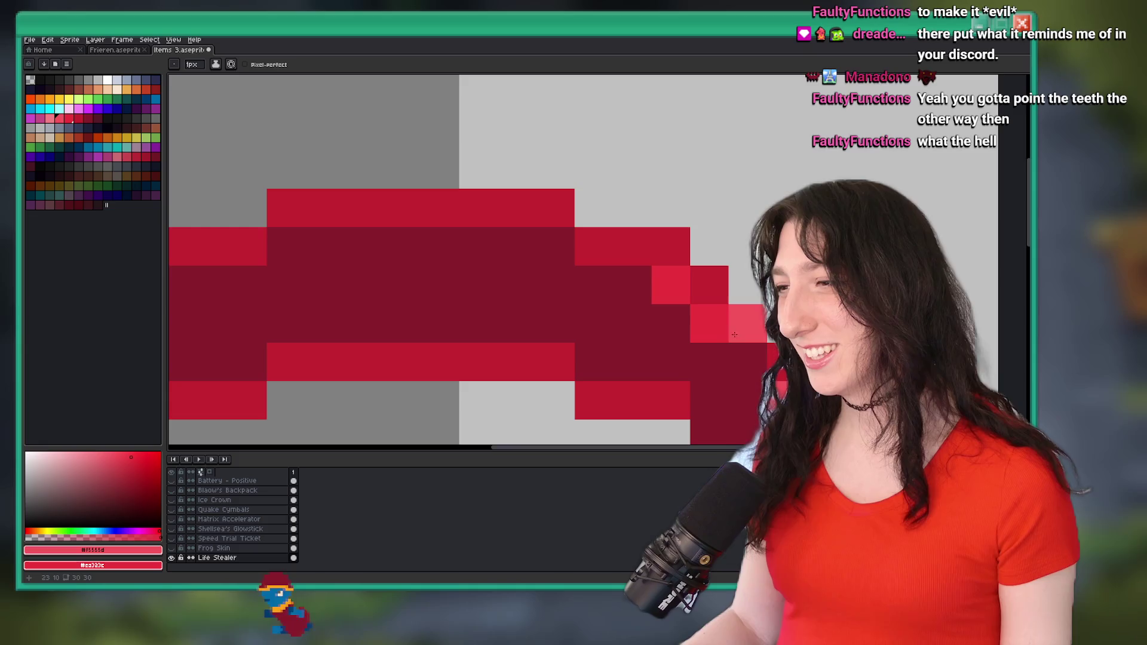
- Recolour the light highlight pixels along the ring's top to medium red
scroll(726, 328, down, 10)
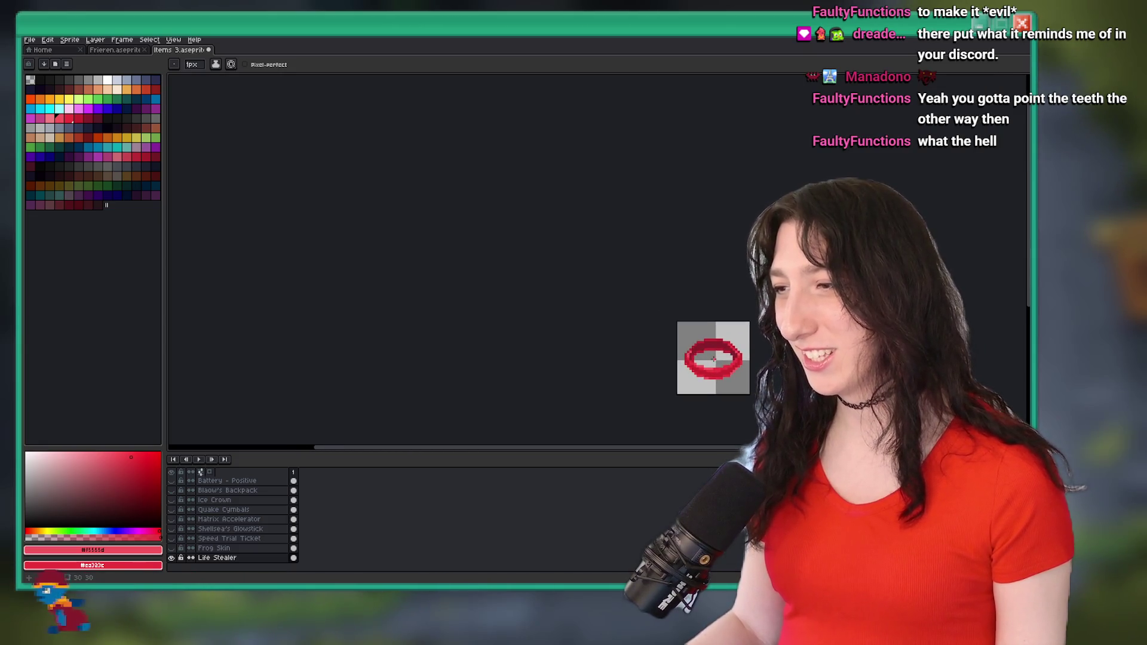
scroll(681, 315, up, 5)
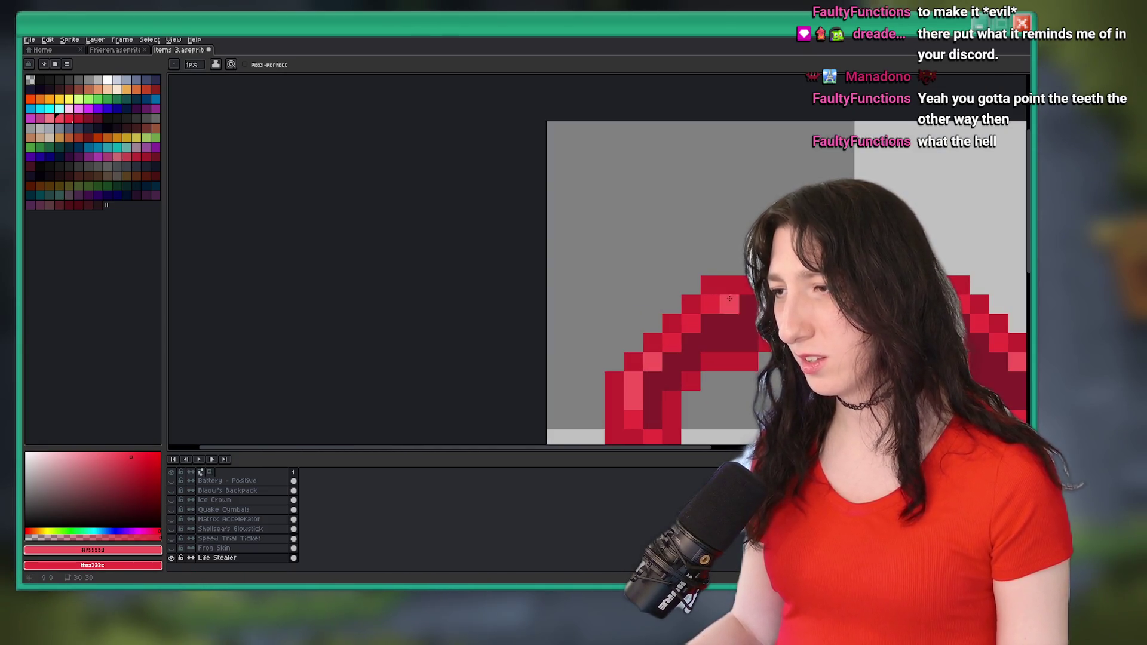
scroll(729, 297, down, 5)
scroll(672, 326, down, 2)
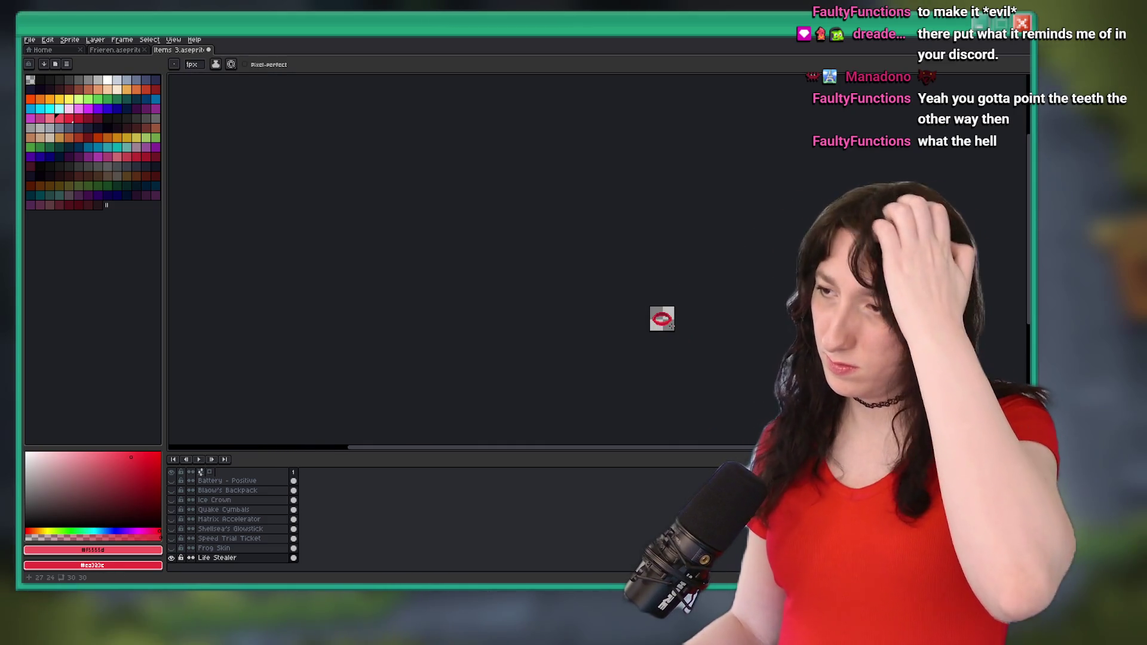
scroll(671, 325, up, 6)
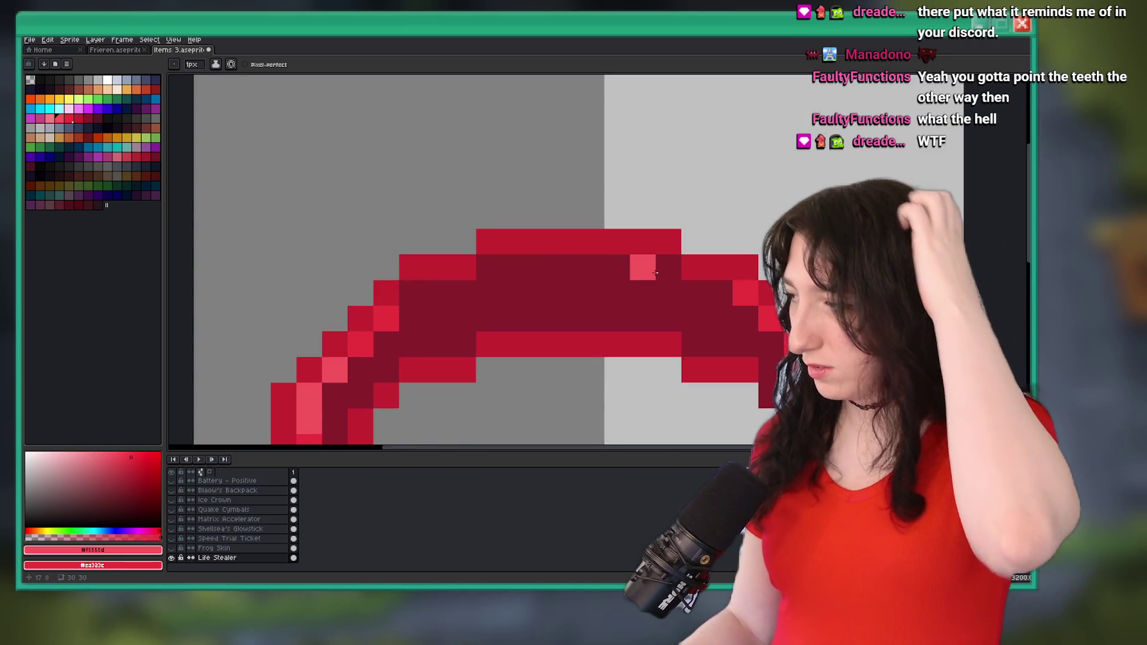
drag(655, 273, 608, 274)
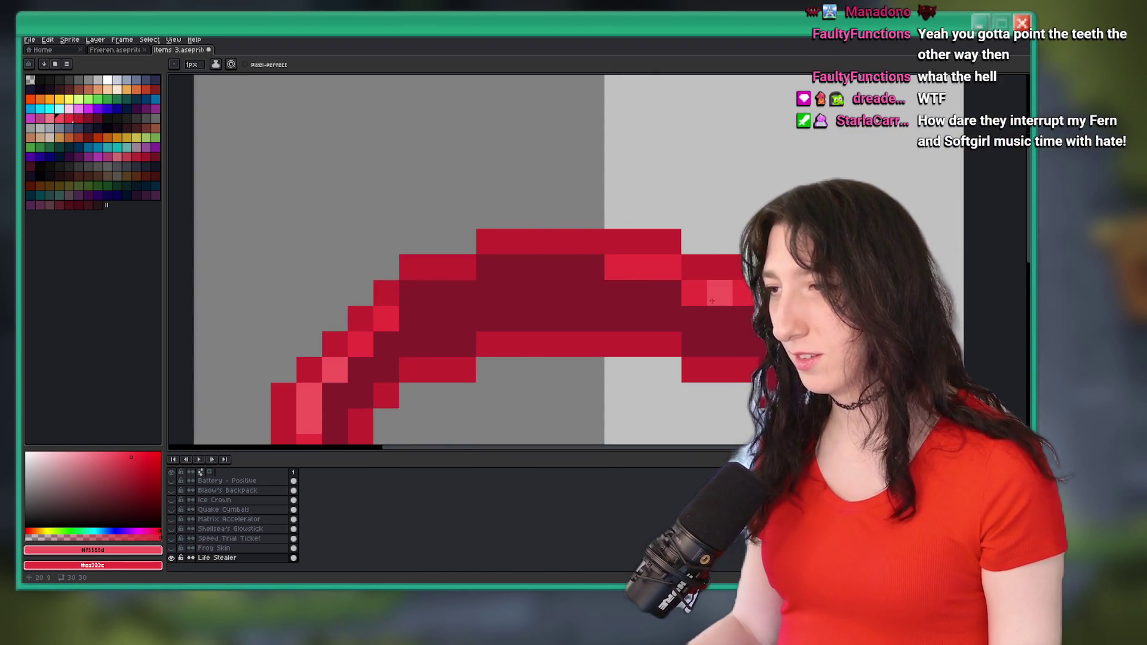
scroll(693, 334, down, 8)
scroll(682, 342, up, 2)
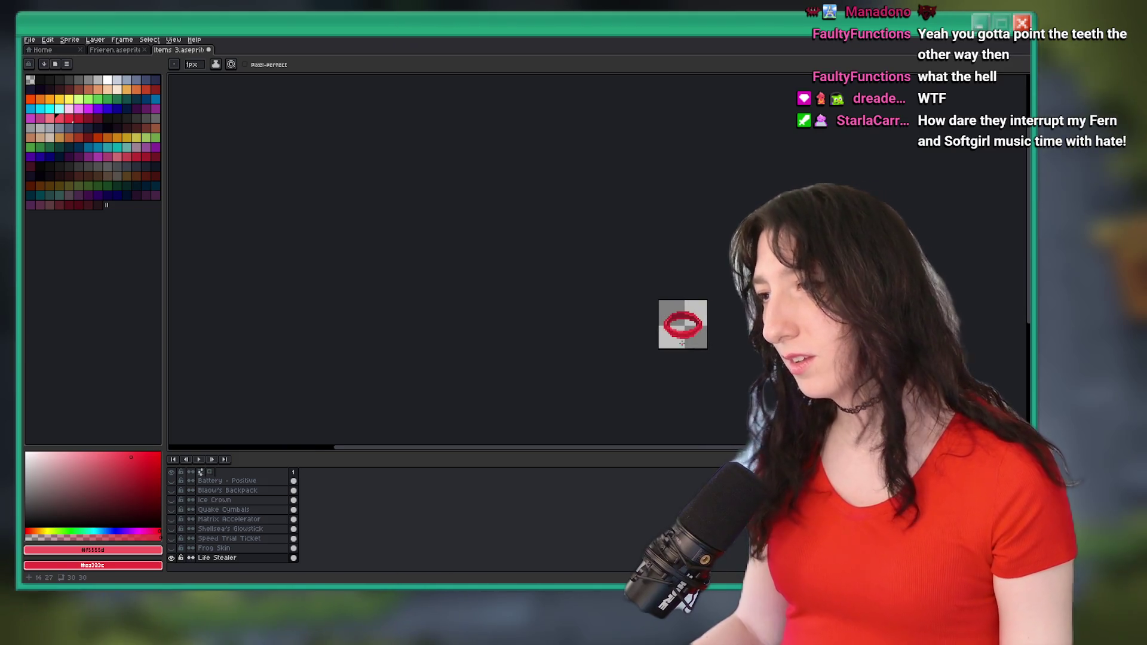
scroll(672, 338, down, 1)
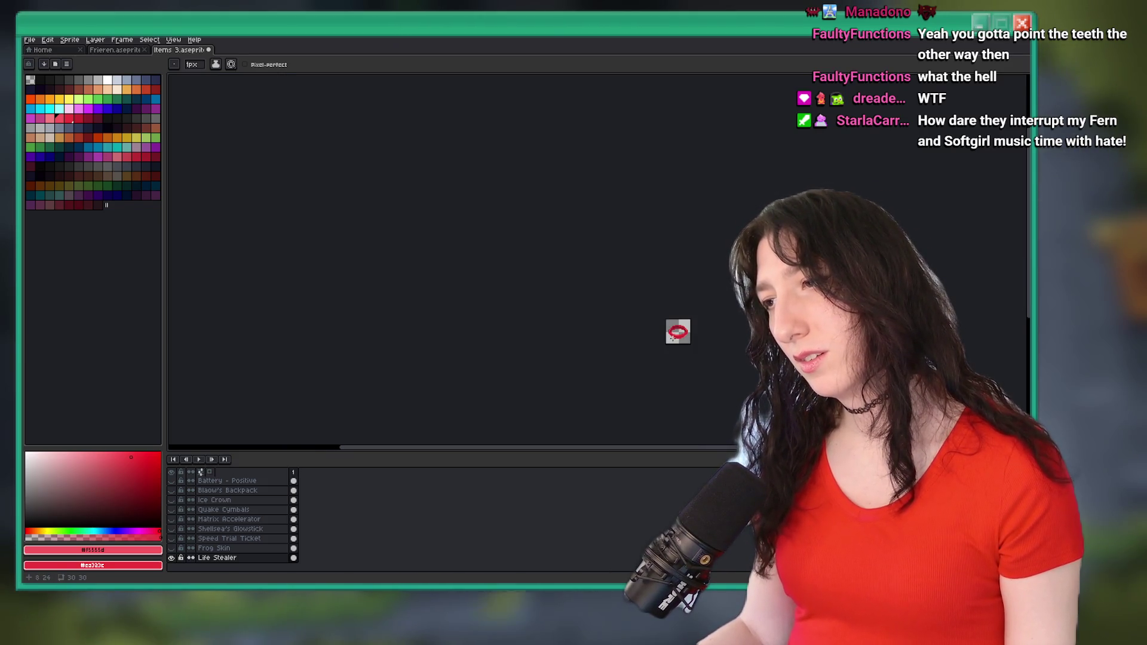
scroll(684, 316, up, 2)
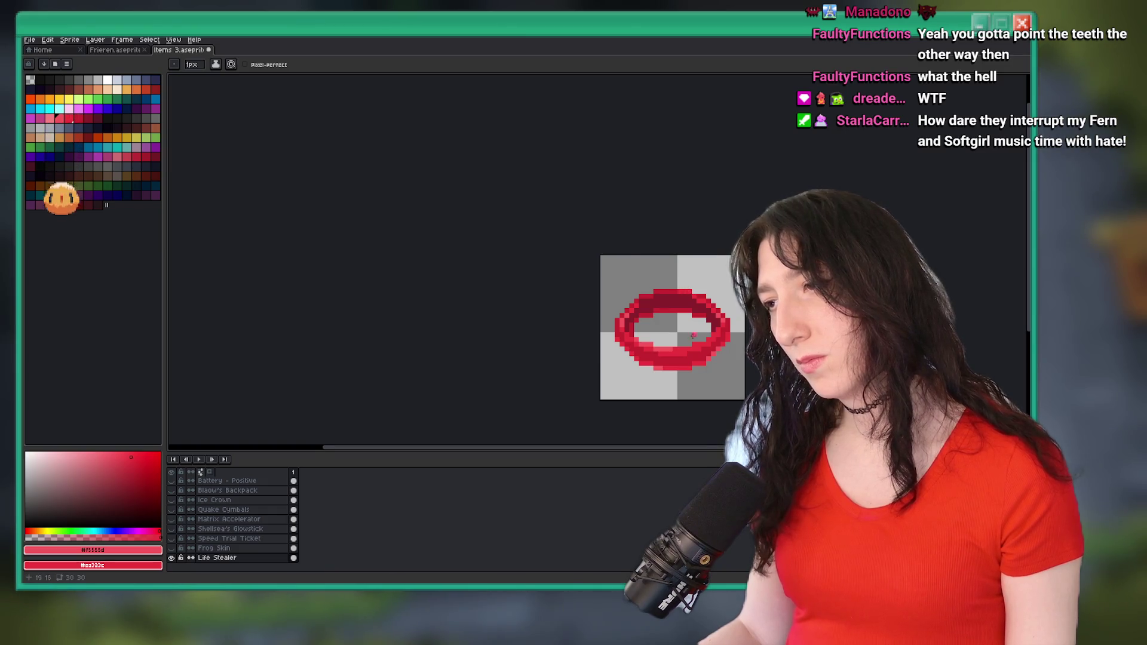
scroll(687, 292, down, 2)
scroll(693, 323, up, 2)
scroll(692, 323, up, 2)
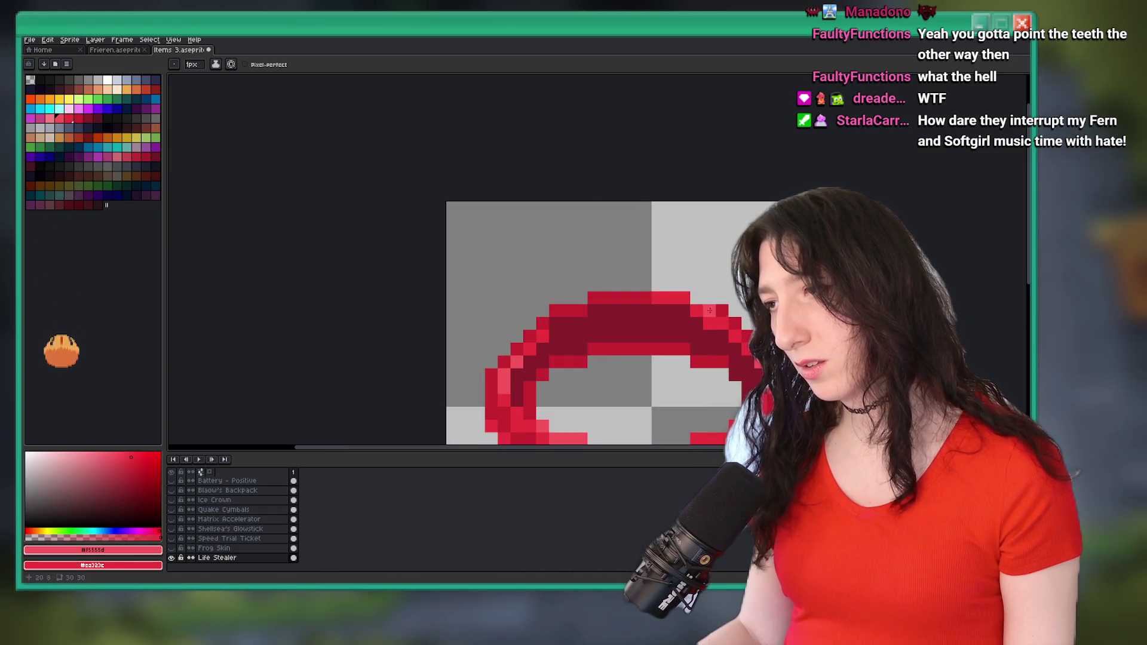
- Pick the darker red #c62630 from the palette as the drawing colour
key(v)
key(b)
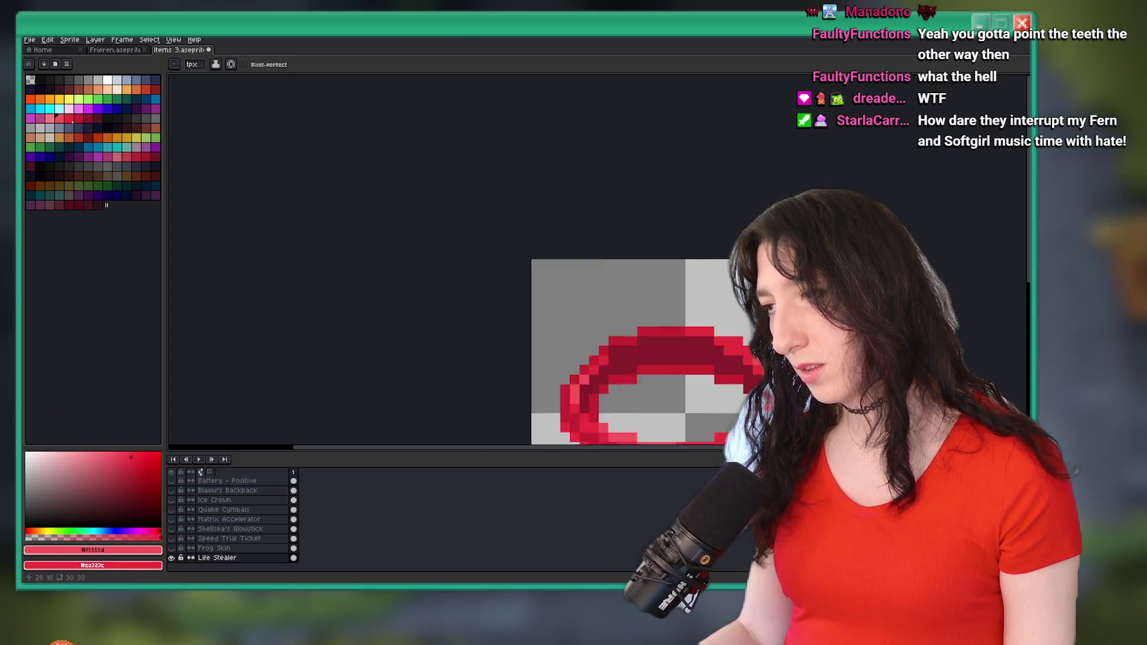
scroll(776, 359, down, 4)
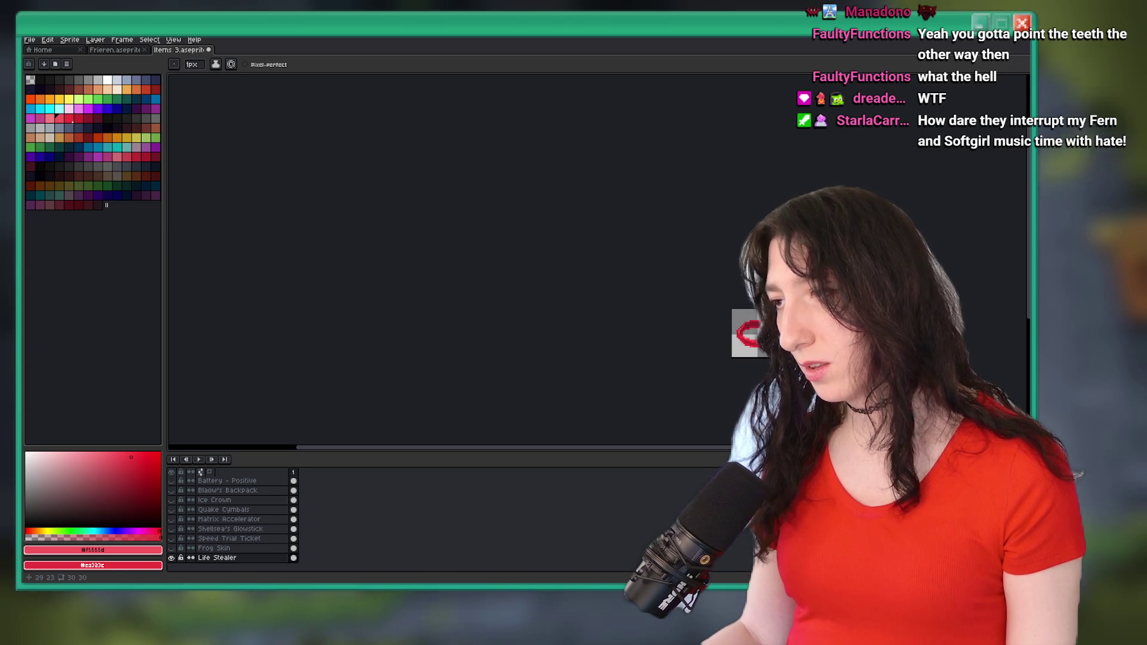
scroll(787, 331, up, 1)
key(e)
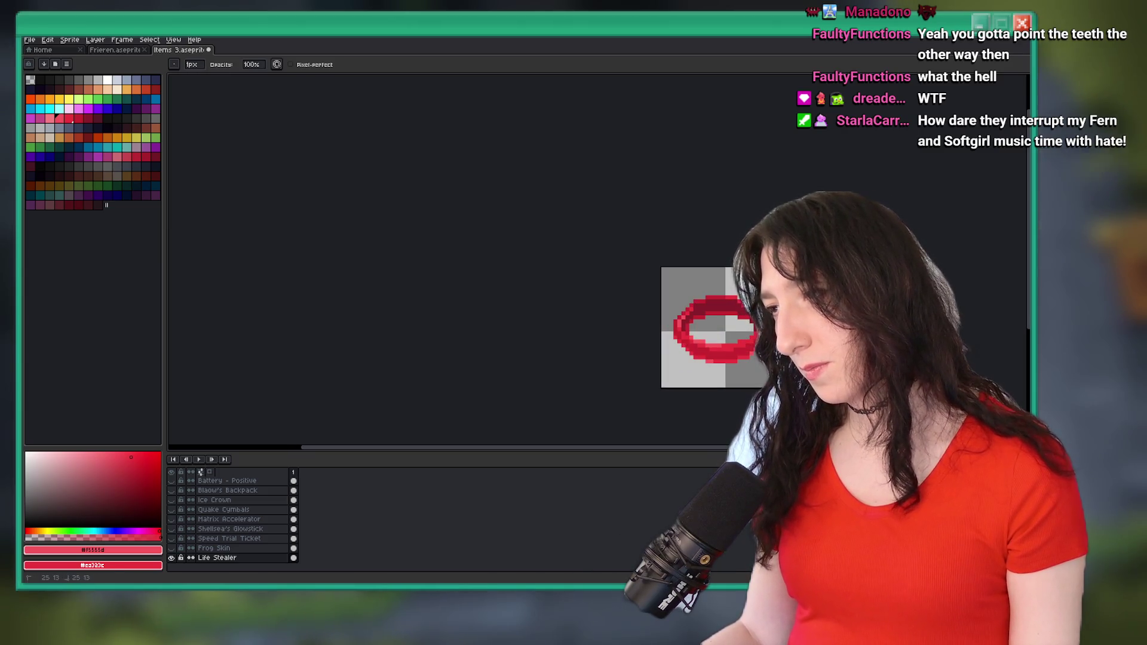
key(b)
scroll(775, 351, up, 2)
scroll(775, 351, down, 3)
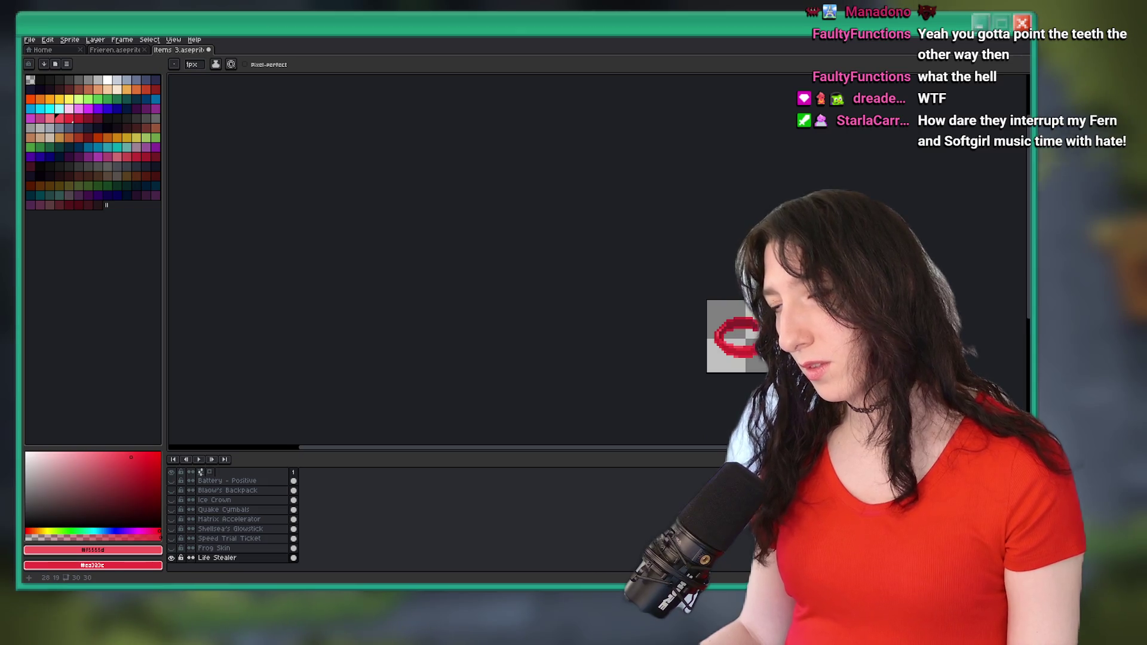
scroll(771, 343, up, 3)
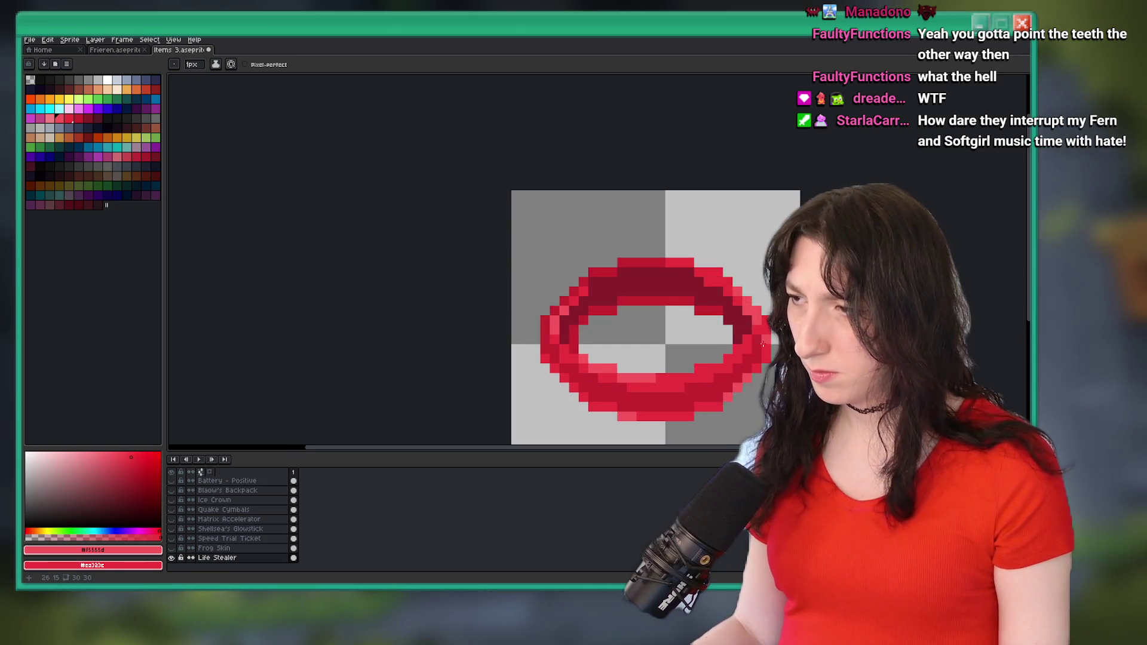
scroll(764, 347, down, 2)
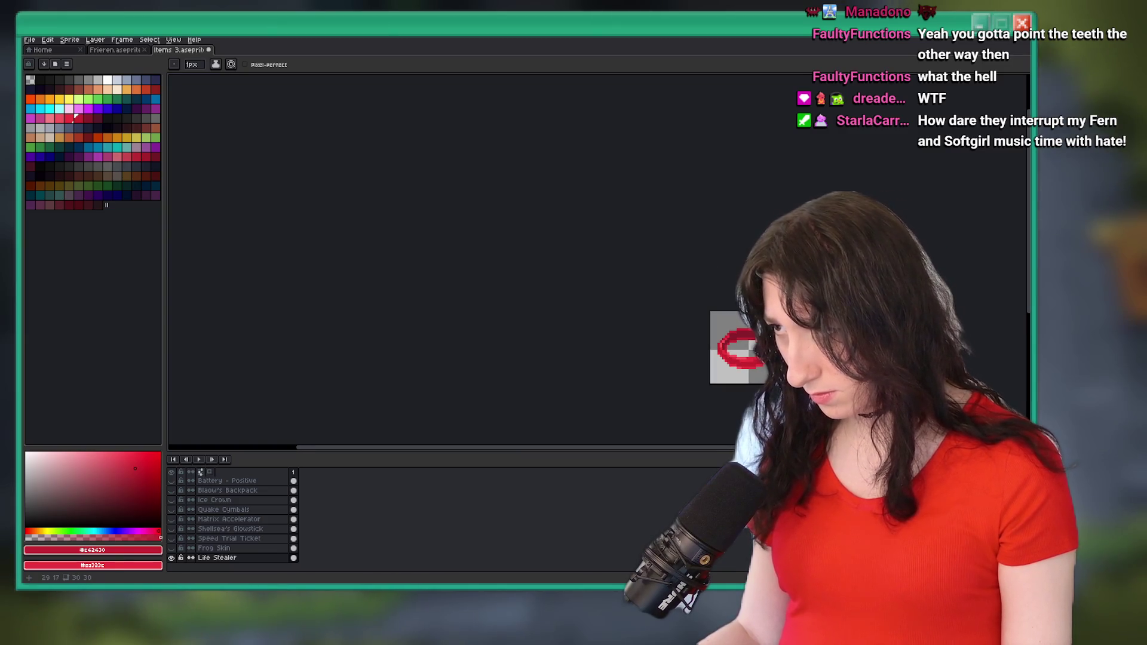
scroll(771, 350, up, 2)
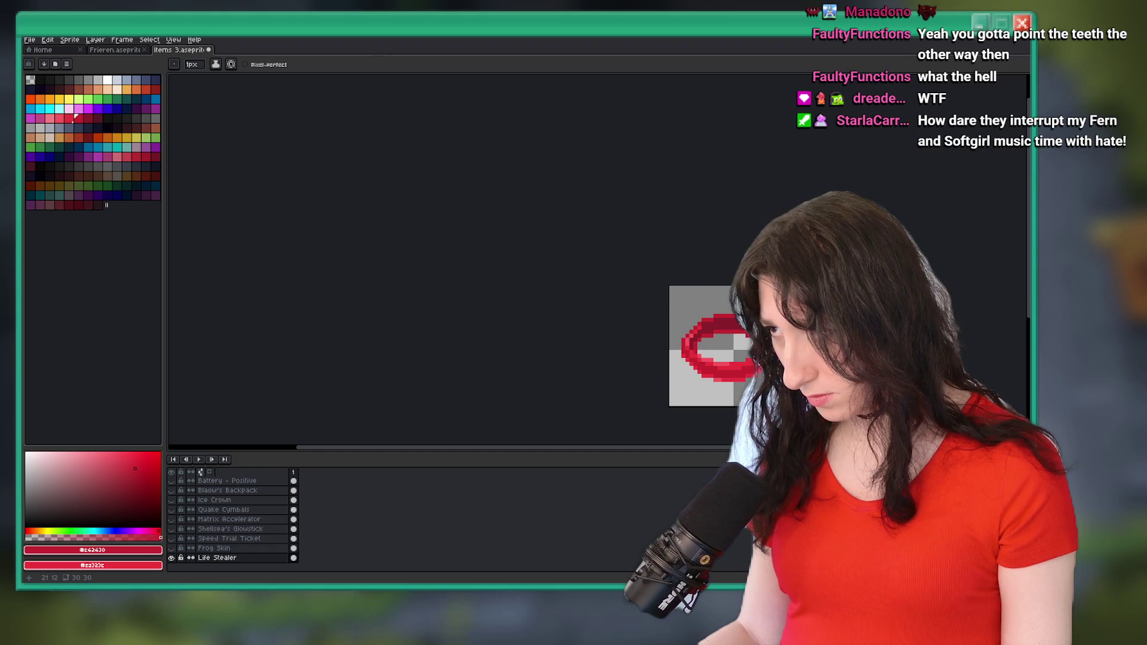
scroll(774, 332, up, 2)
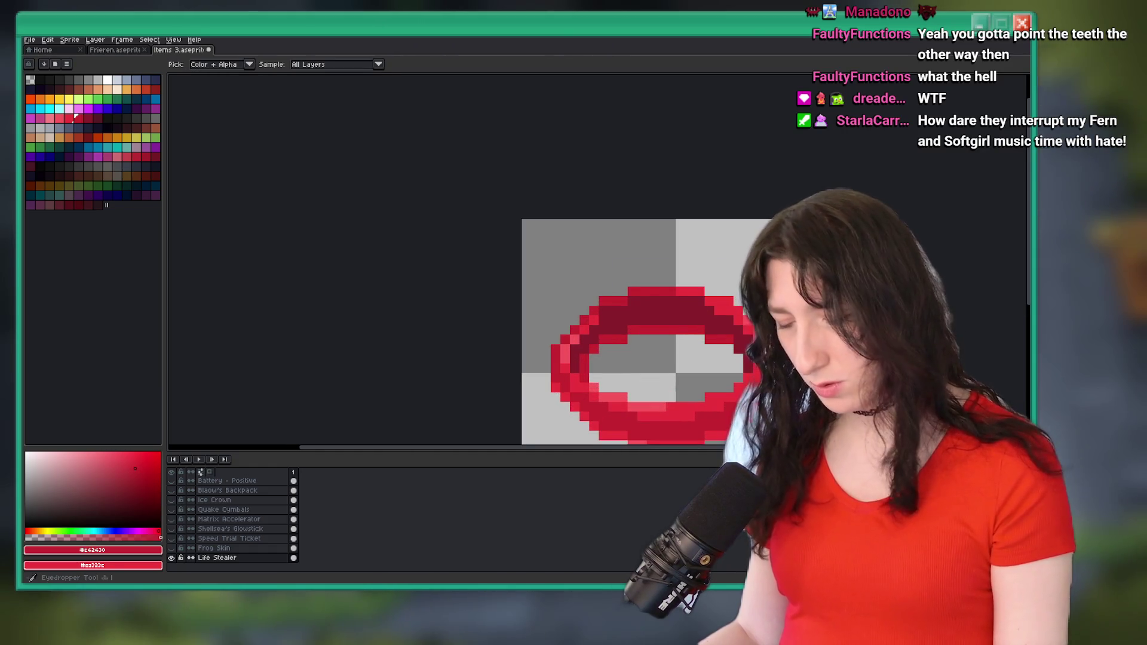
scroll(770, 346, up, 1)
scroll(770, 358, down, 3)
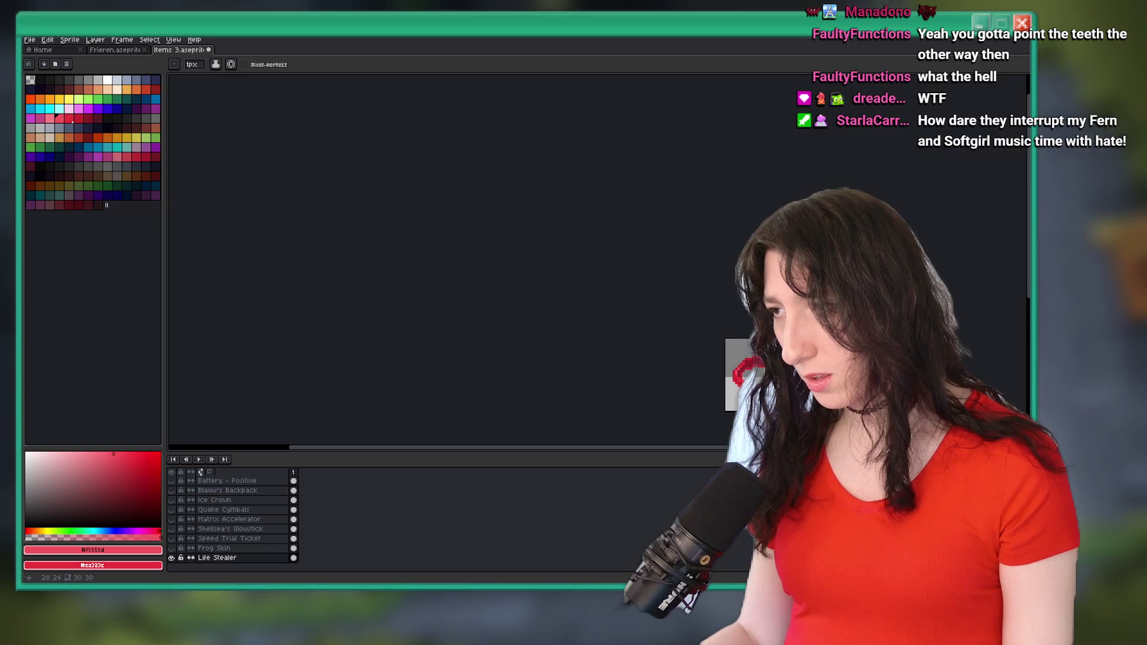
scroll(689, 342, up, 4)
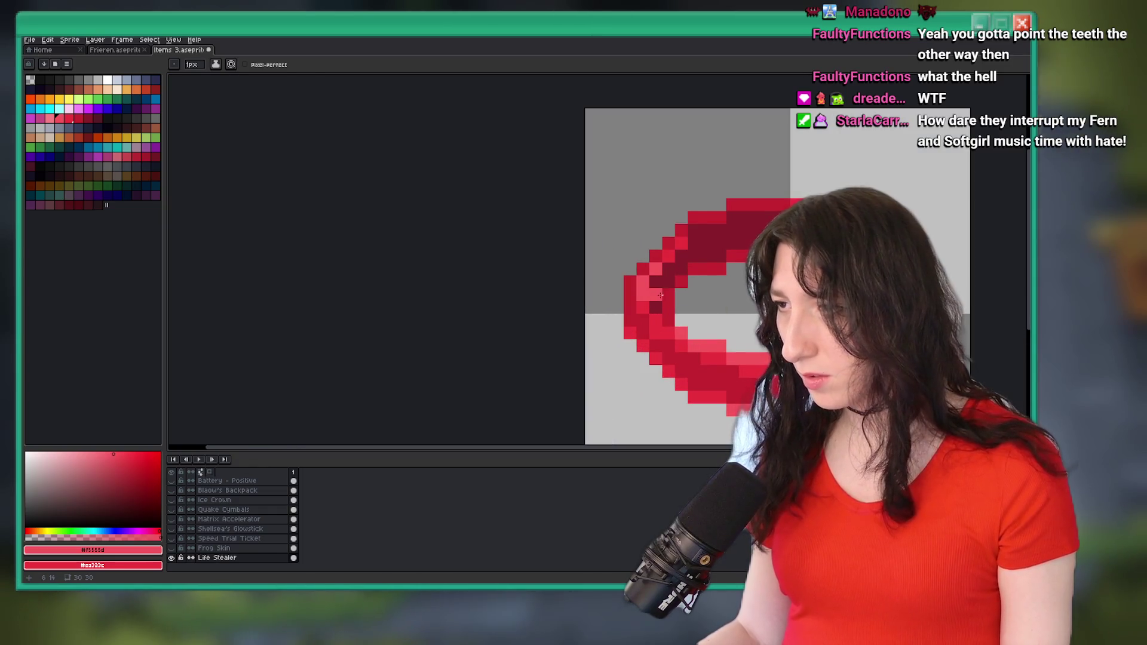
click(76, 117)
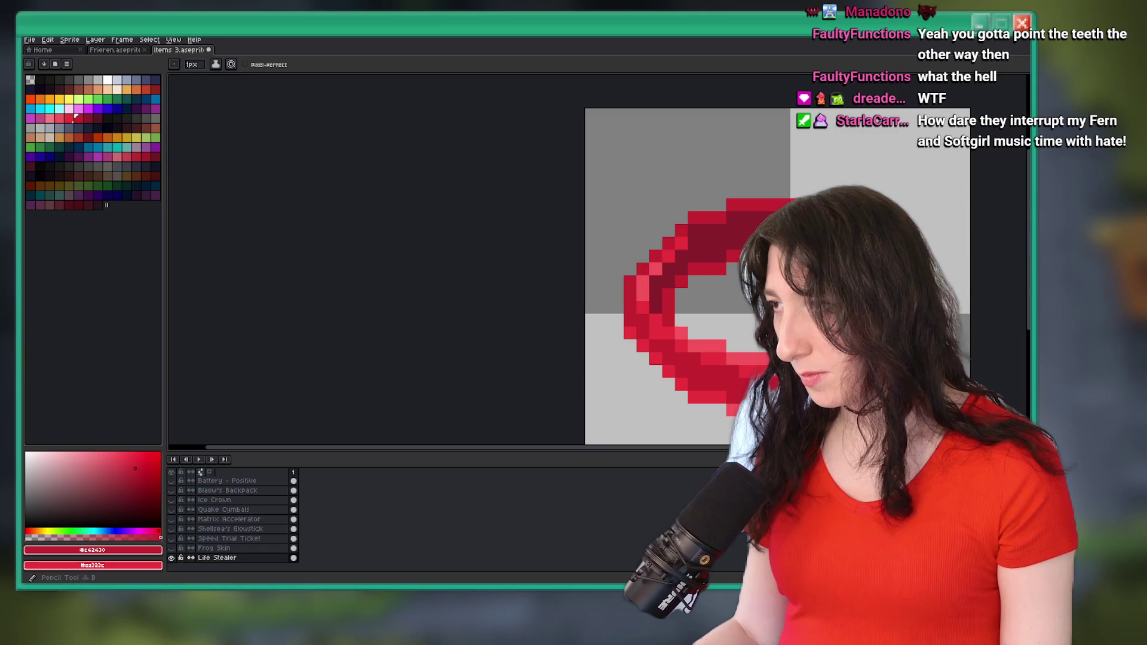
- Save Items 3.aseprite with the ring sprite
scroll(770, 346, down, 3)
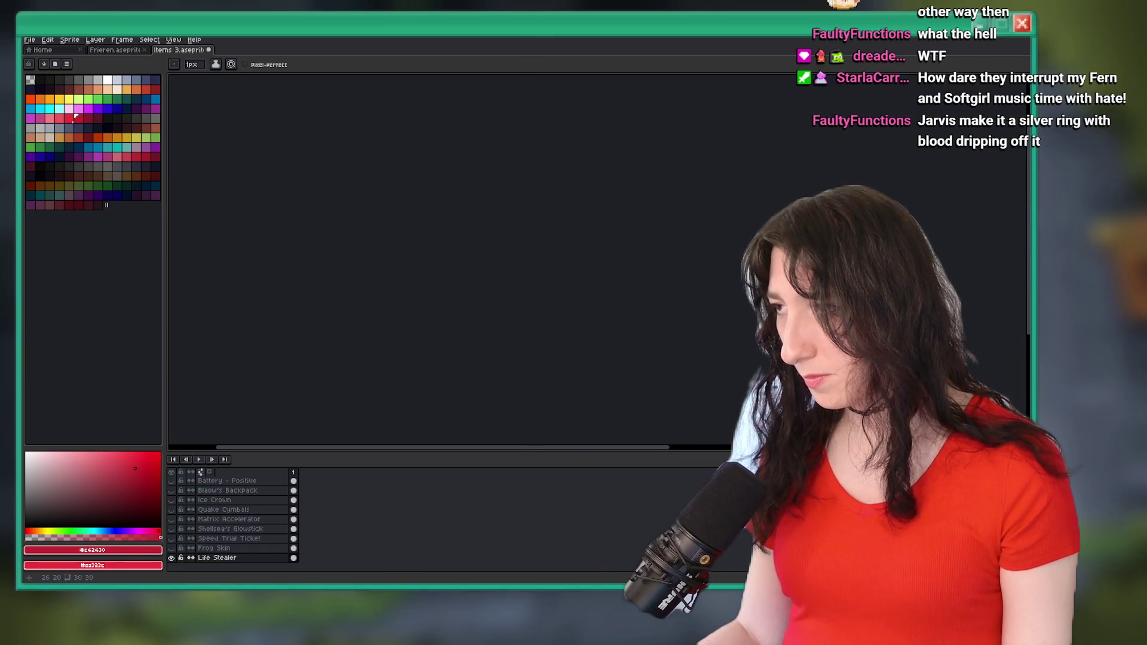
scroll(818, 305, up, 2)
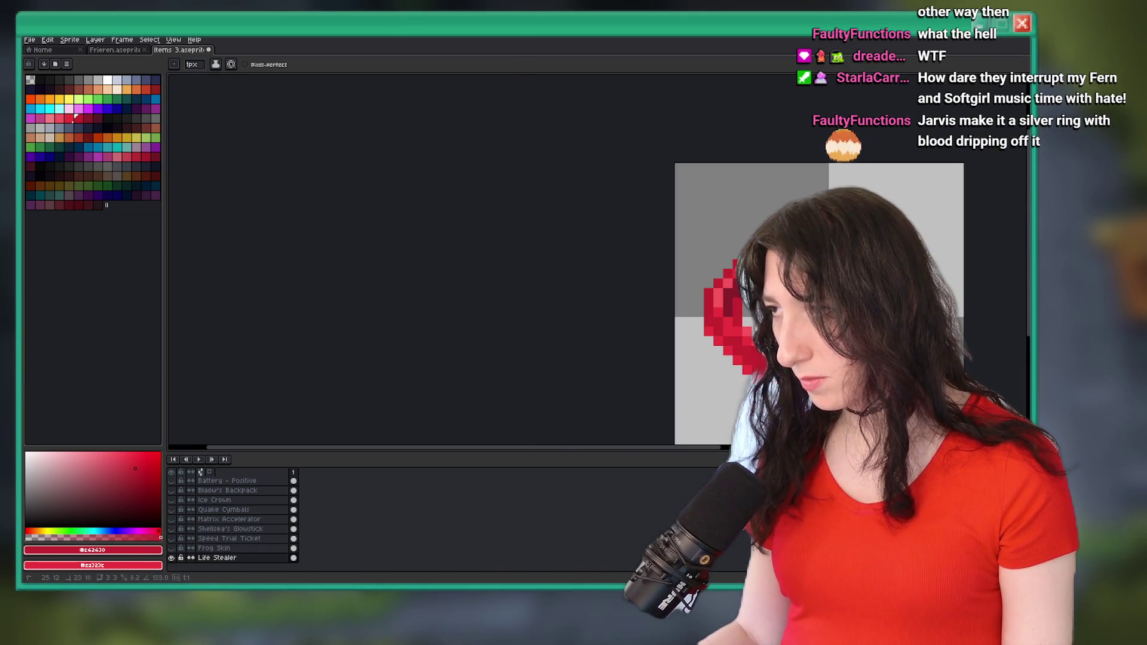
scroll(818, 316, up, 1)
scroll(777, 299, right, 2)
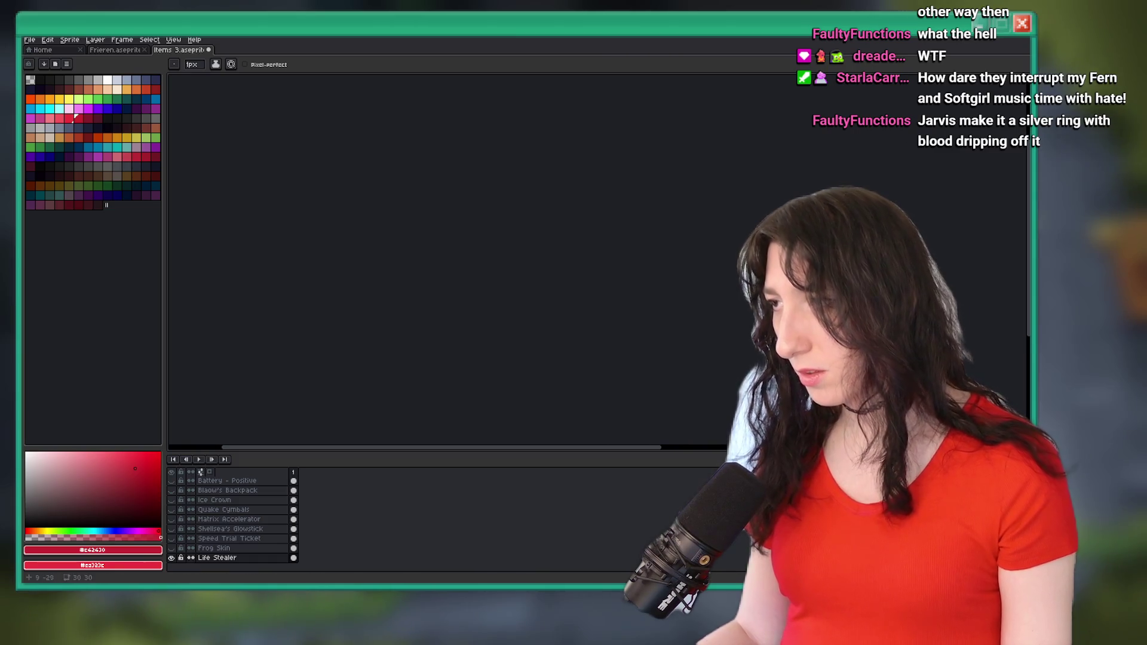
scroll(725, 312, right, 3)
key(ctrl+s)
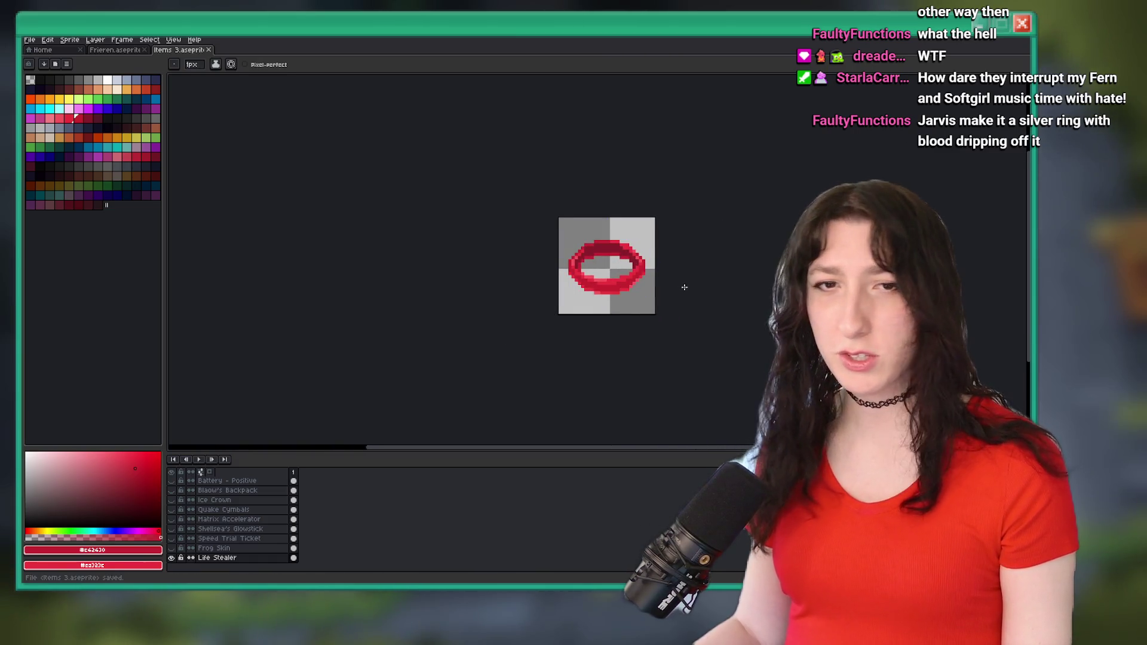
scroll(657, 275, up, 1)
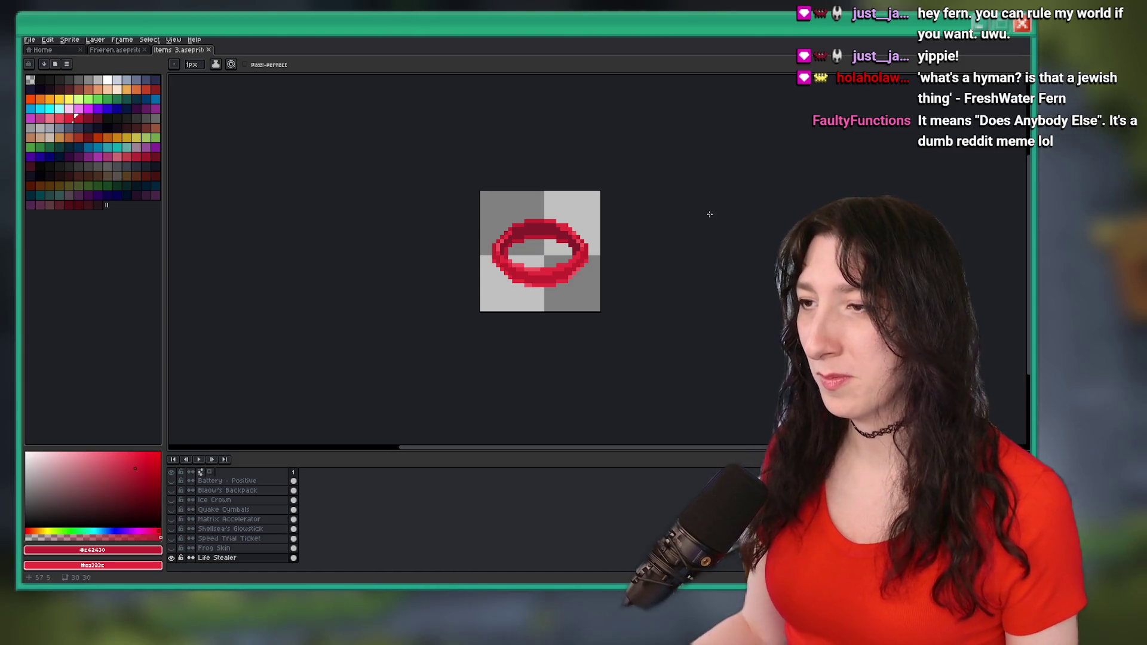
scroll(584, 275, down, 3)
- Save Items 3.aseprite again and recentre the ring sprite in view
key(ctrl+s)
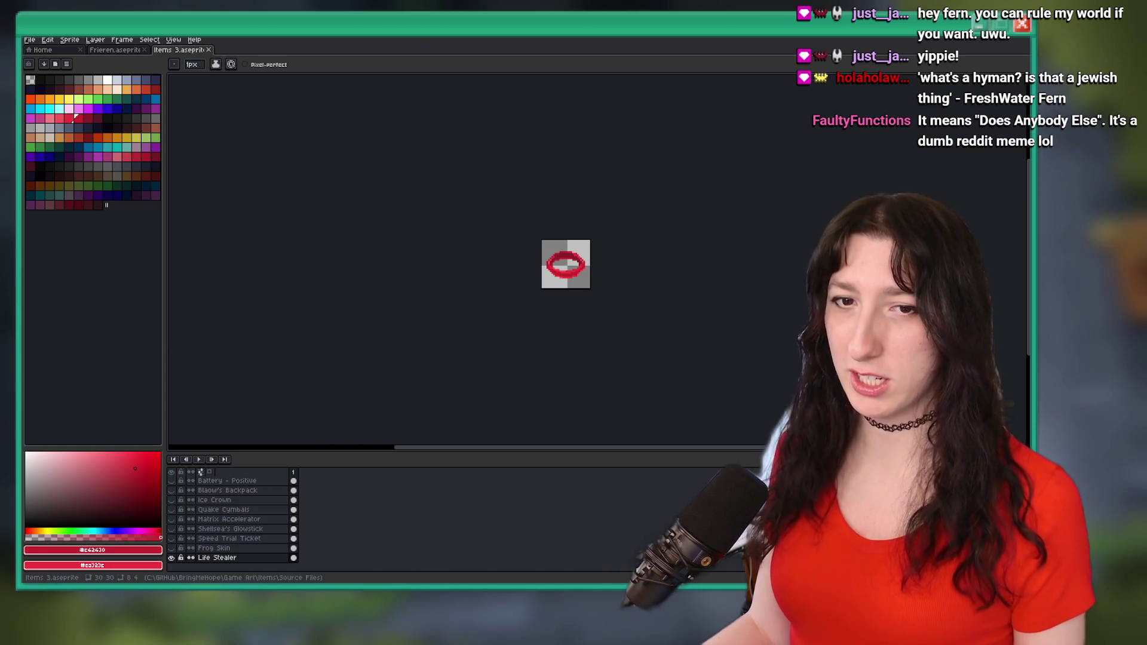
scroll(542, 289, up, 3)
drag(613, 211, 537, 282)
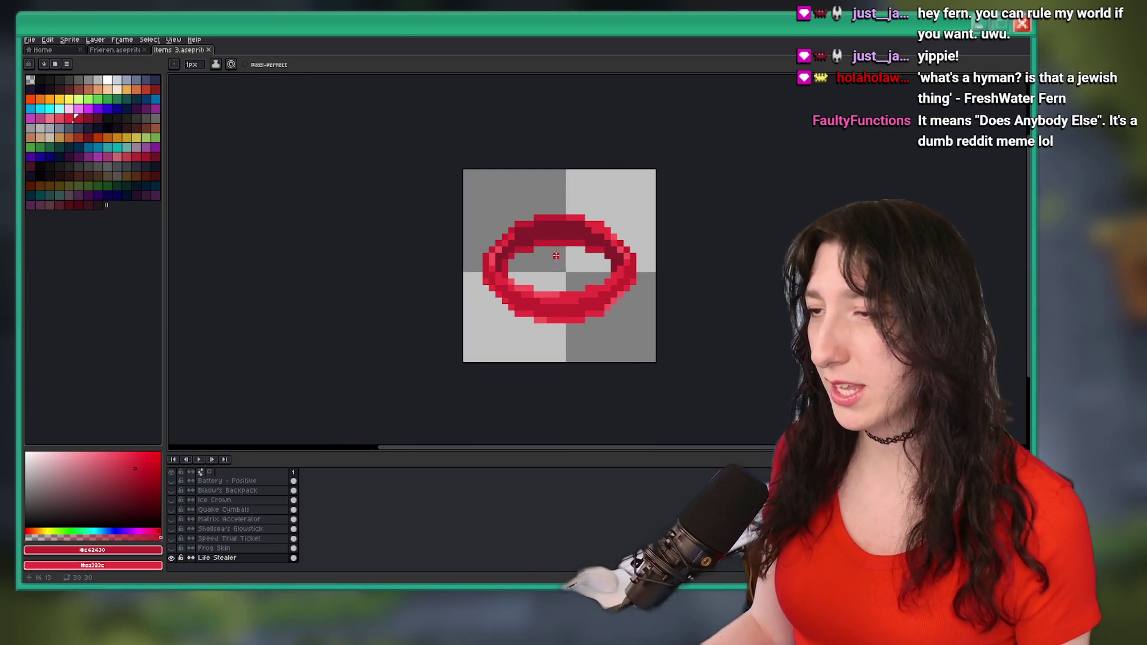
scroll(666, 264, down, 2)
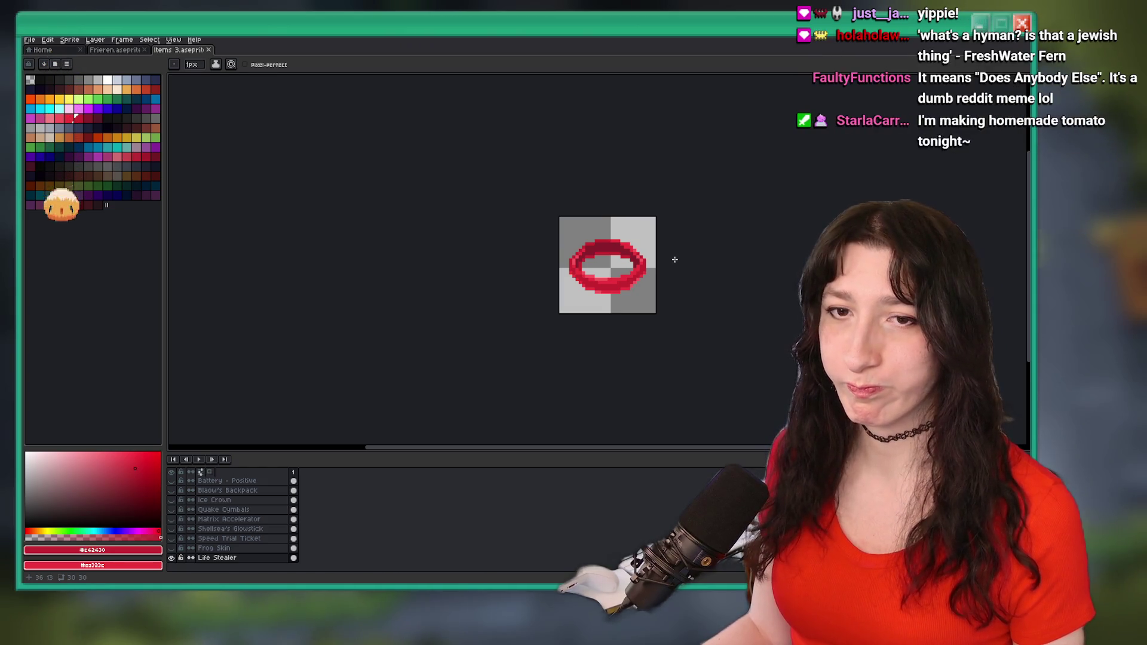
scroll(627, 275, up, 3)
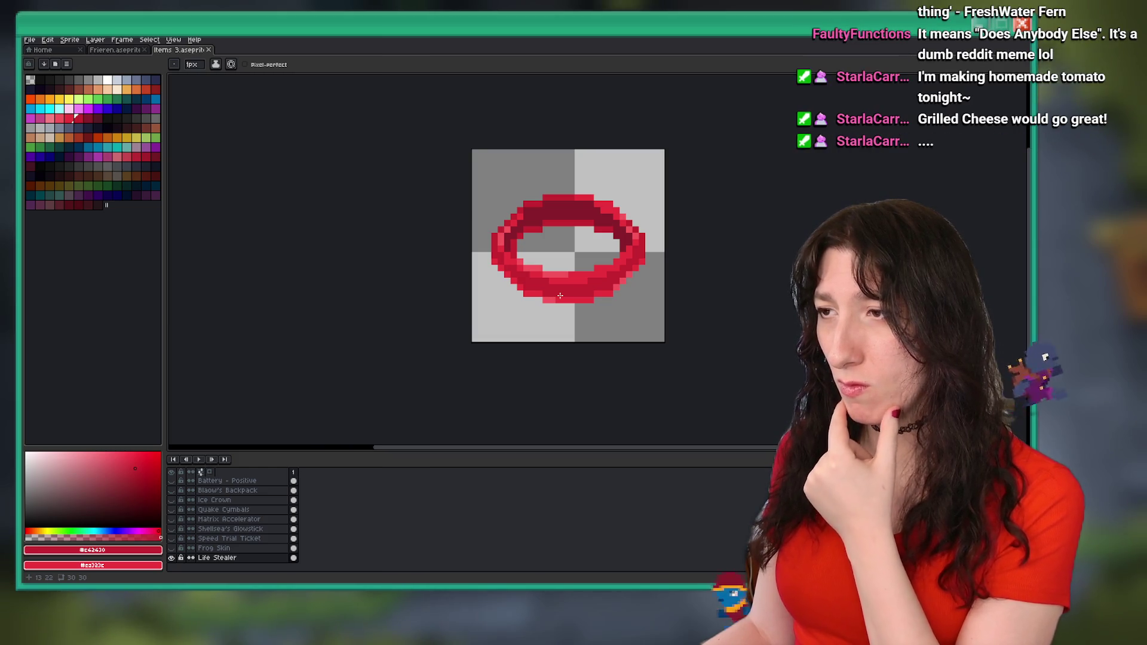
scroll(559, 295, down, 6)
scroll(568, 276, up, 4)
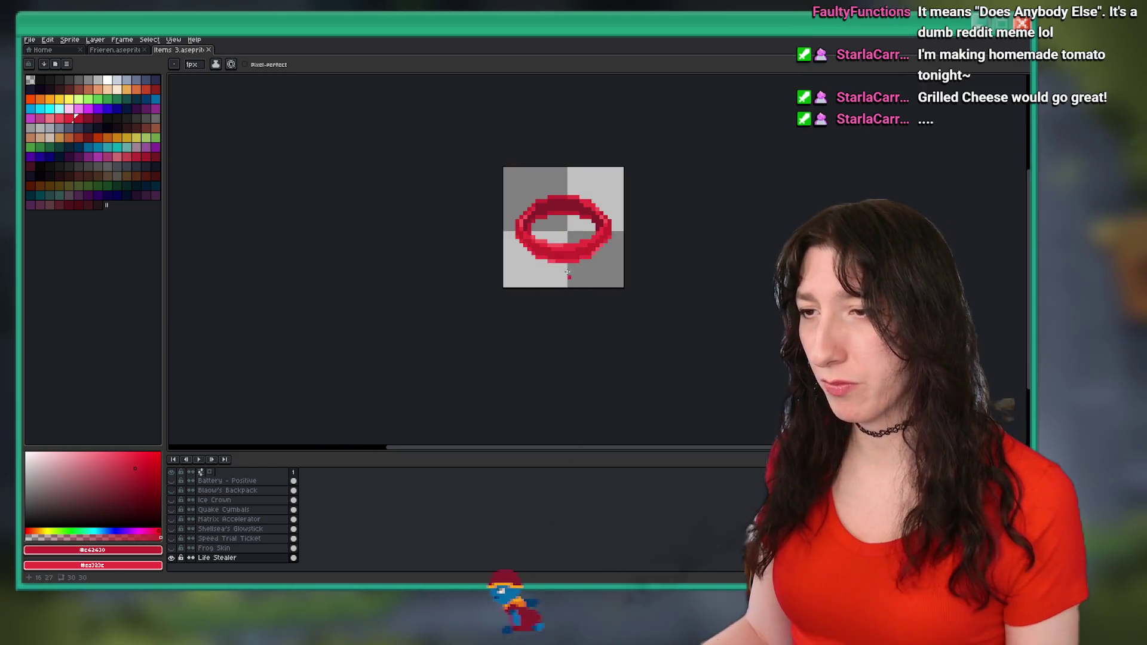
scroll(525, 270, down, 5)
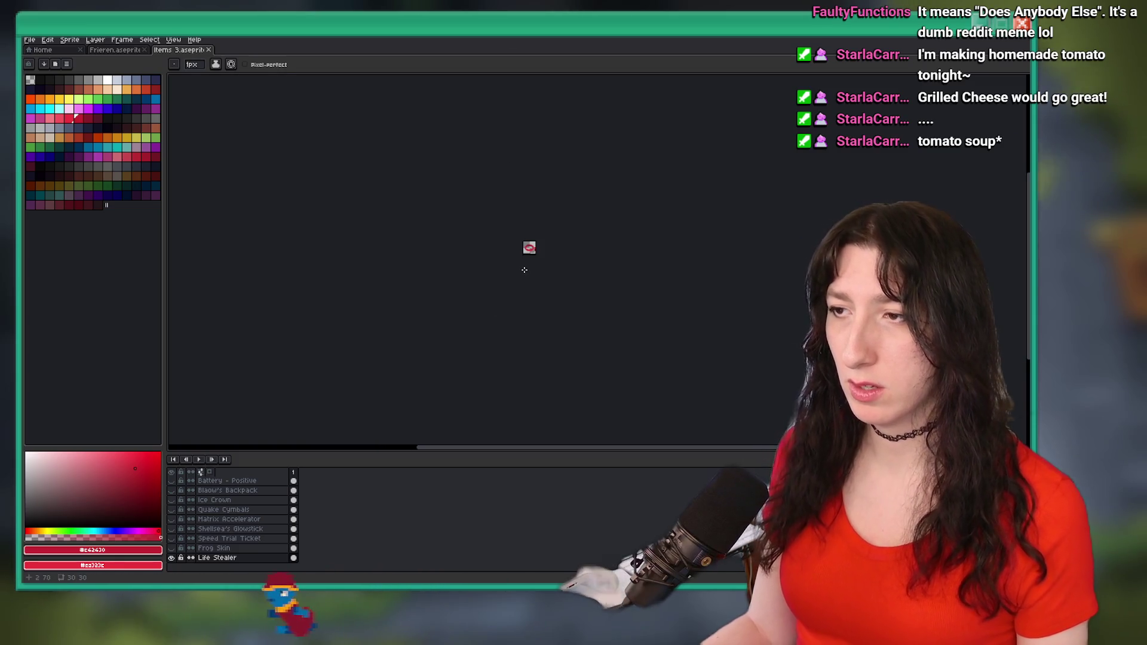
scroll(525, 270, up, 4)
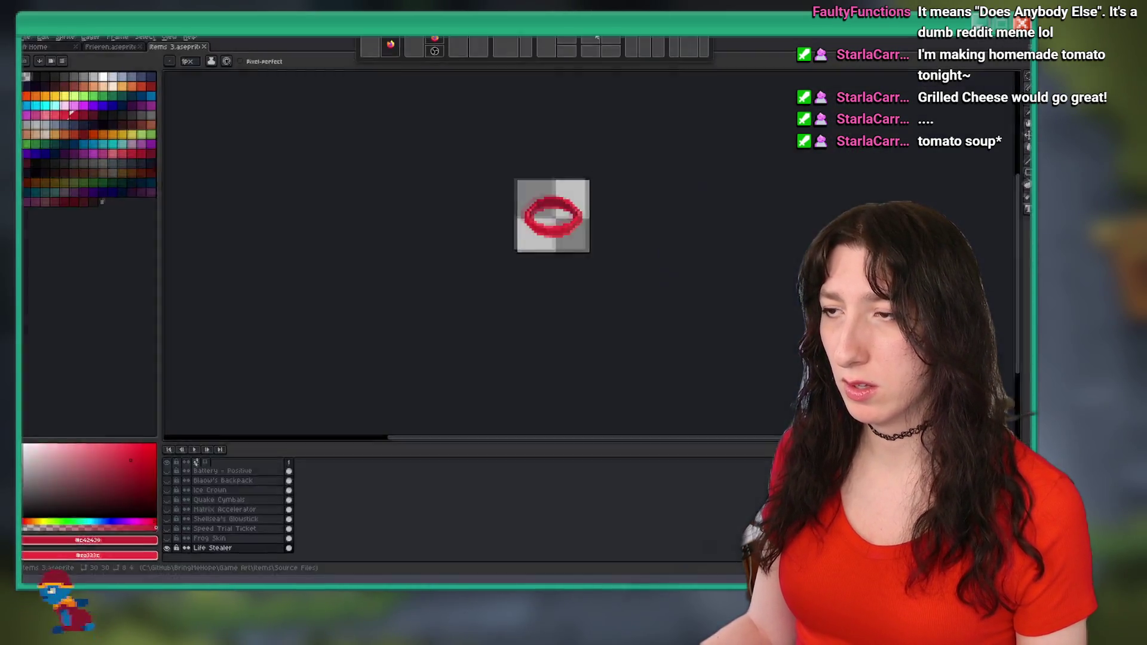
scroll(558, 199, up, 3)
- Sample bright red #ea323c from the ring and preview an outline in that red
key(i)
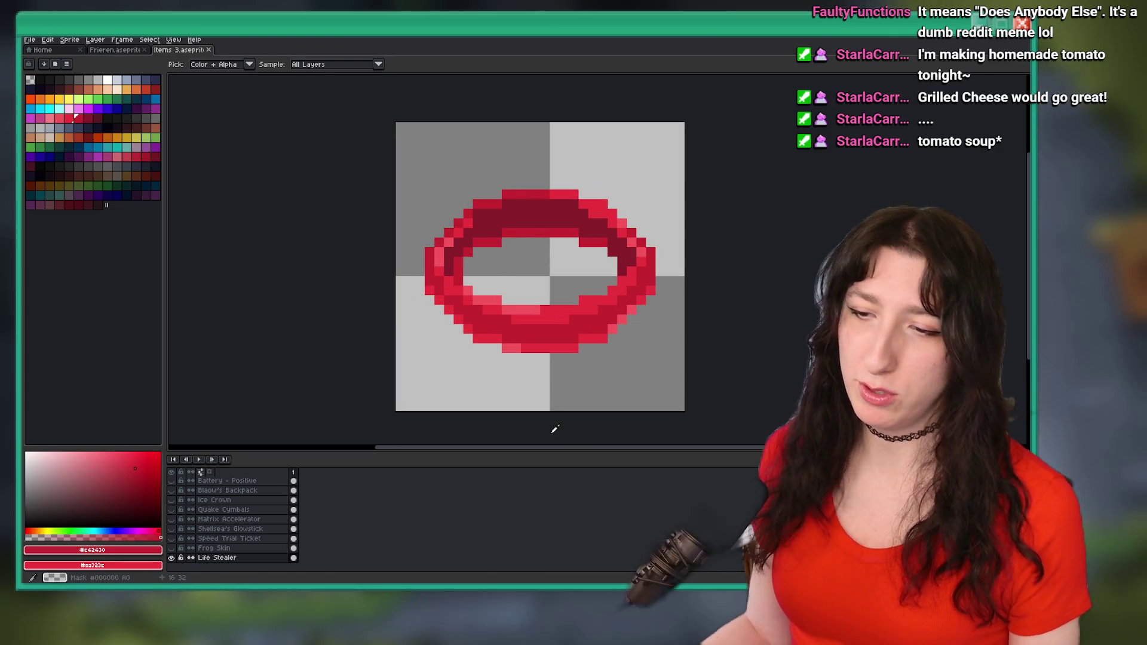
scroll(535, 352, down, 5)
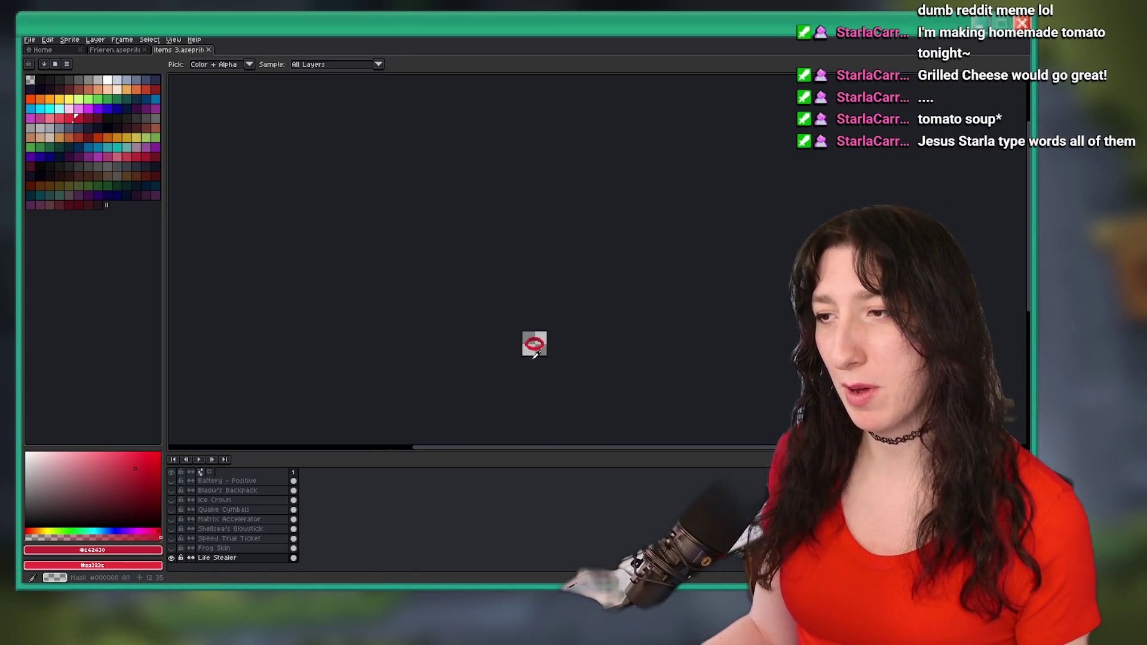
scroll(535, 350, up, 6)
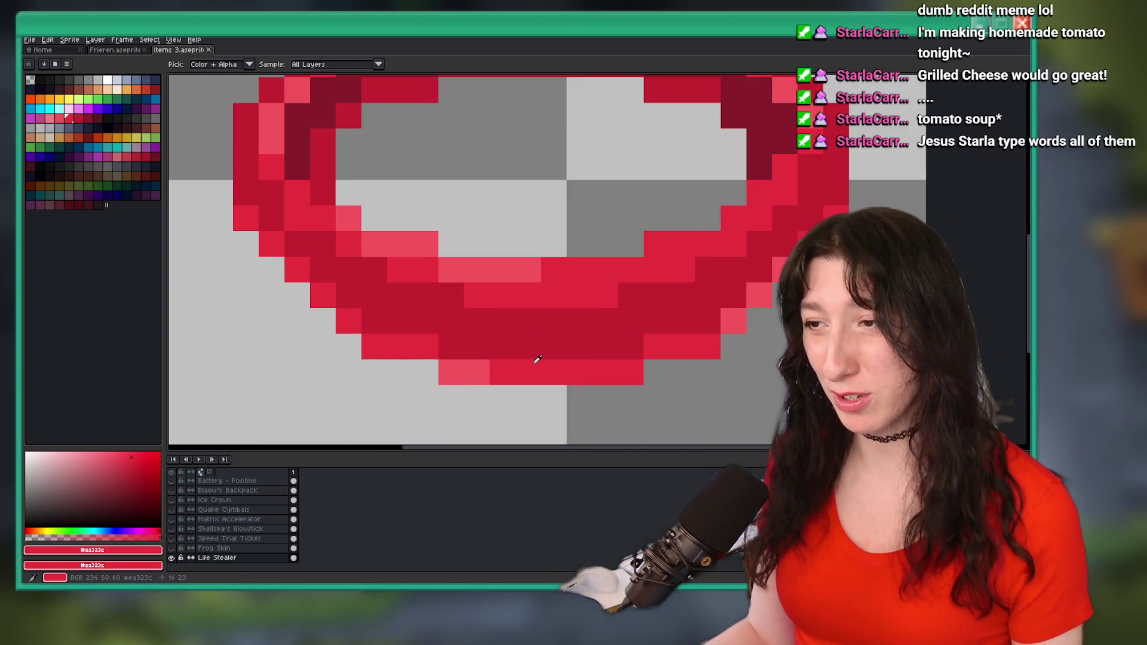
click(536, 340)
scroll(536, 341, down, 1)
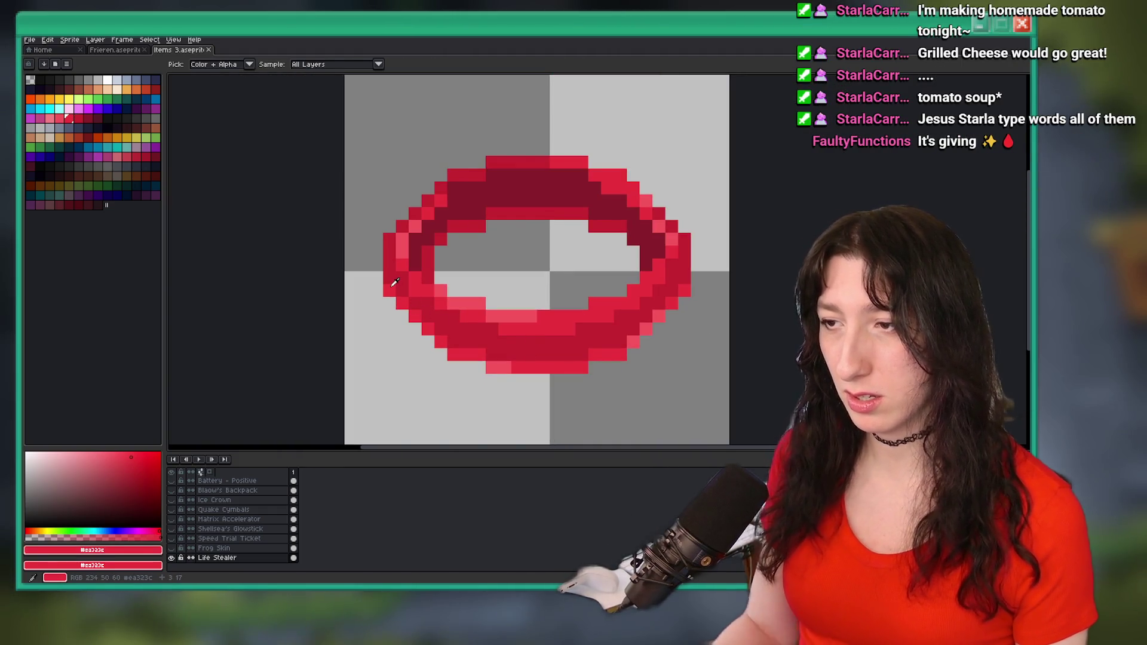
key(shift+o)
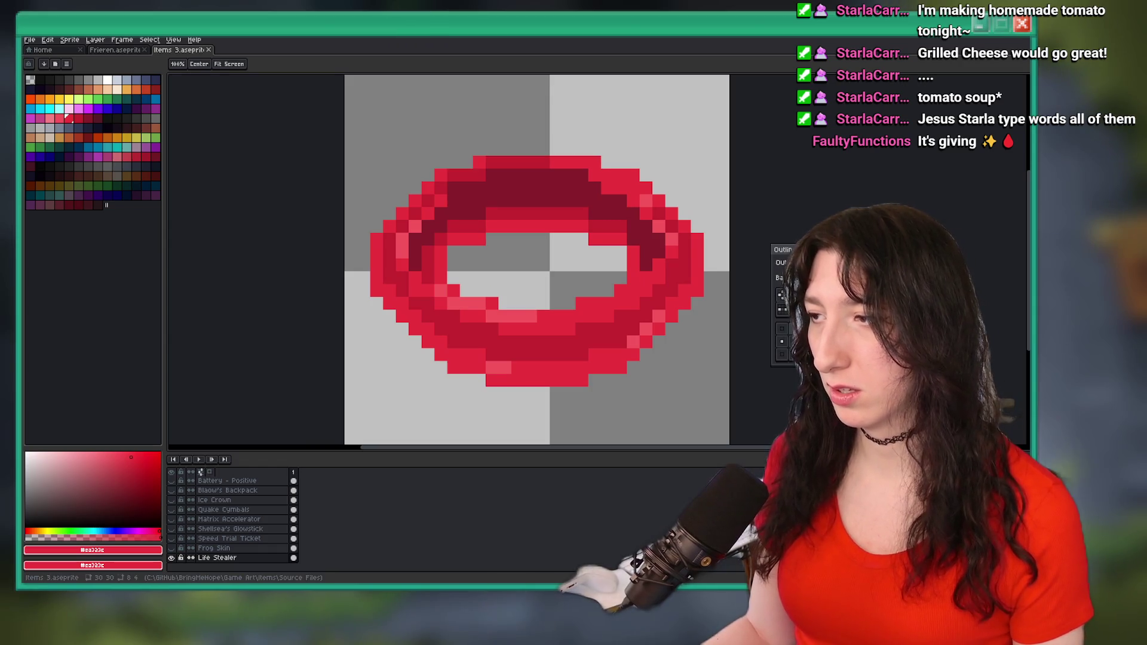
click(782, 341)
- Limit the red outline to the ring's top and bottom, apply it, and save Items 3.aseprite
click(806, 341)
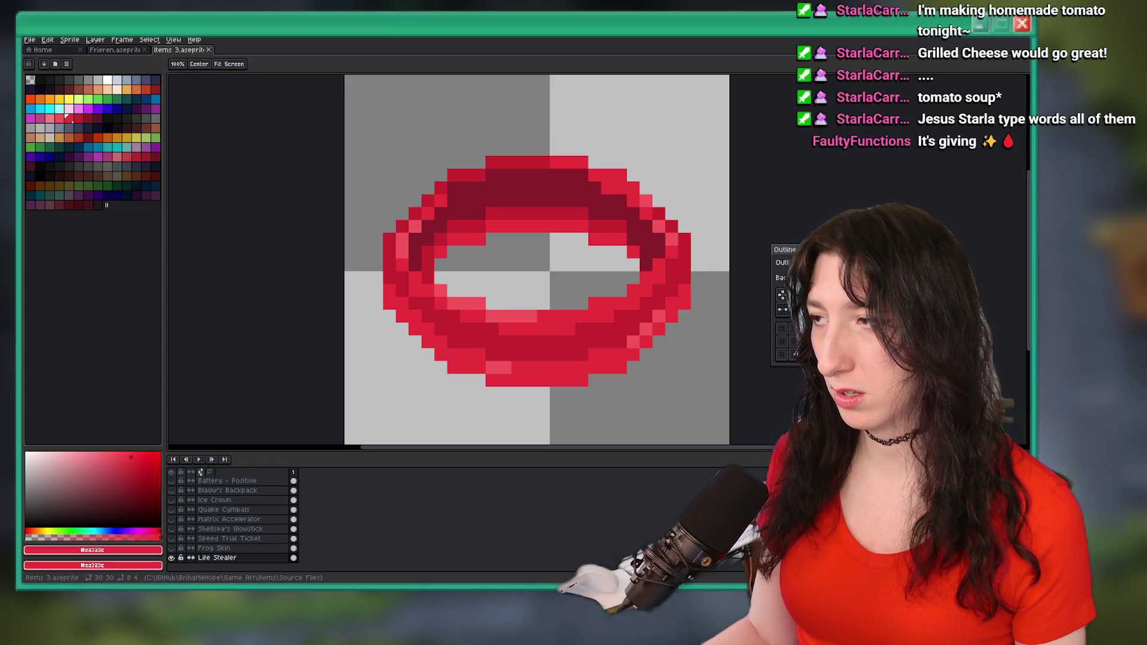
key(Return)
scroll(737, 307, down, 6)
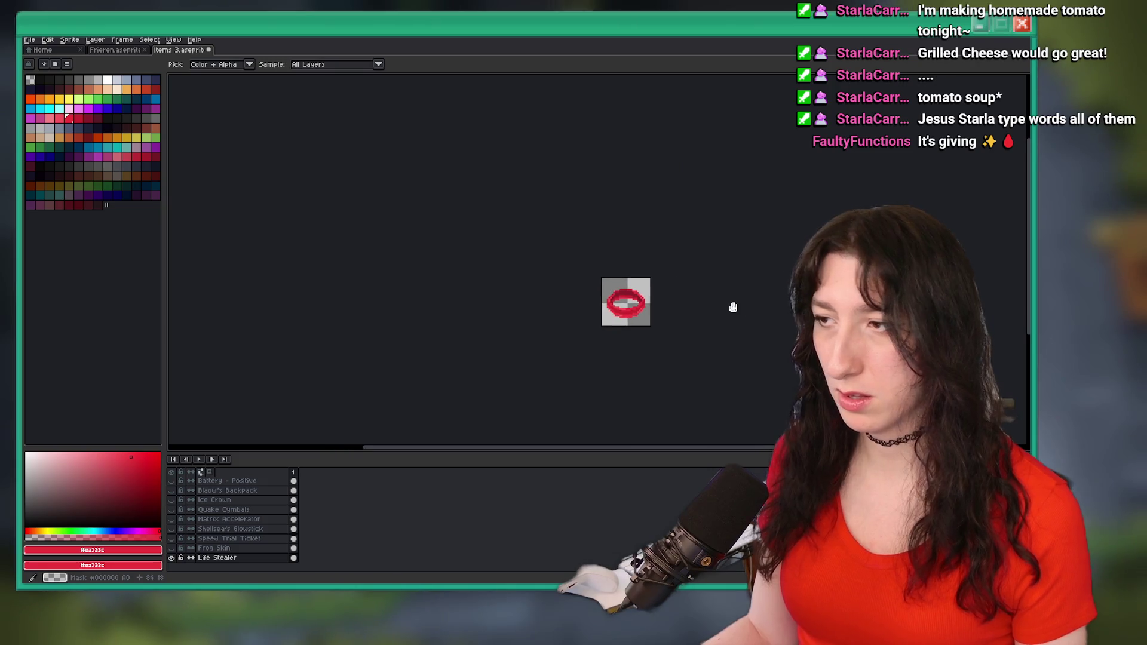
drag(737, 308, 711, 297)
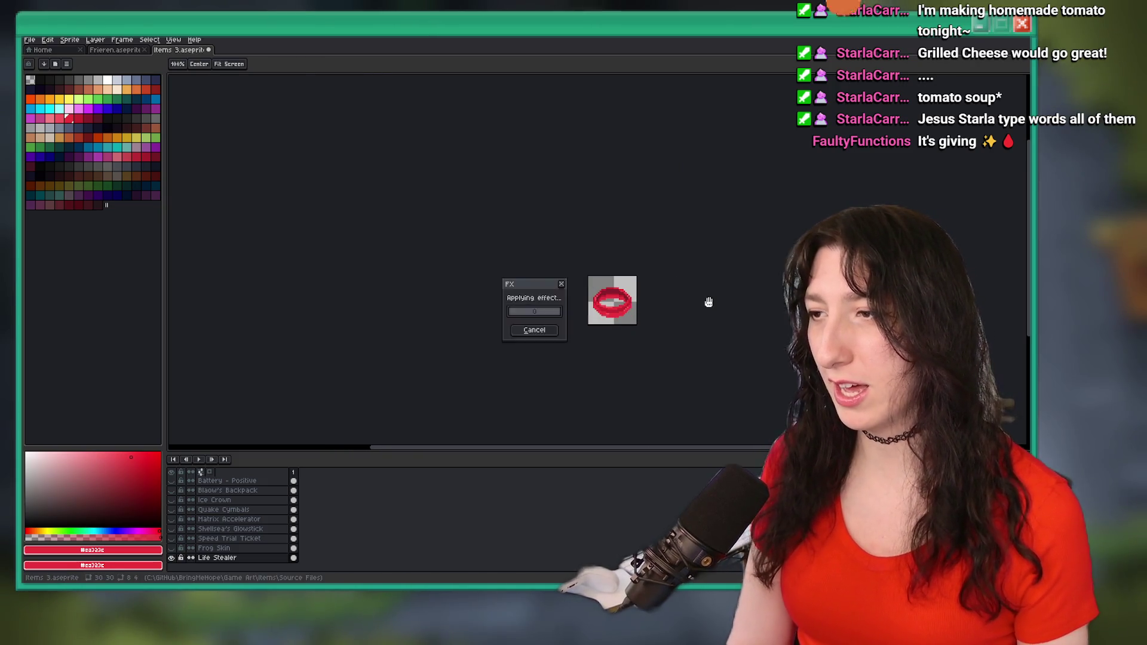
scroll(693, 304, down, 1)
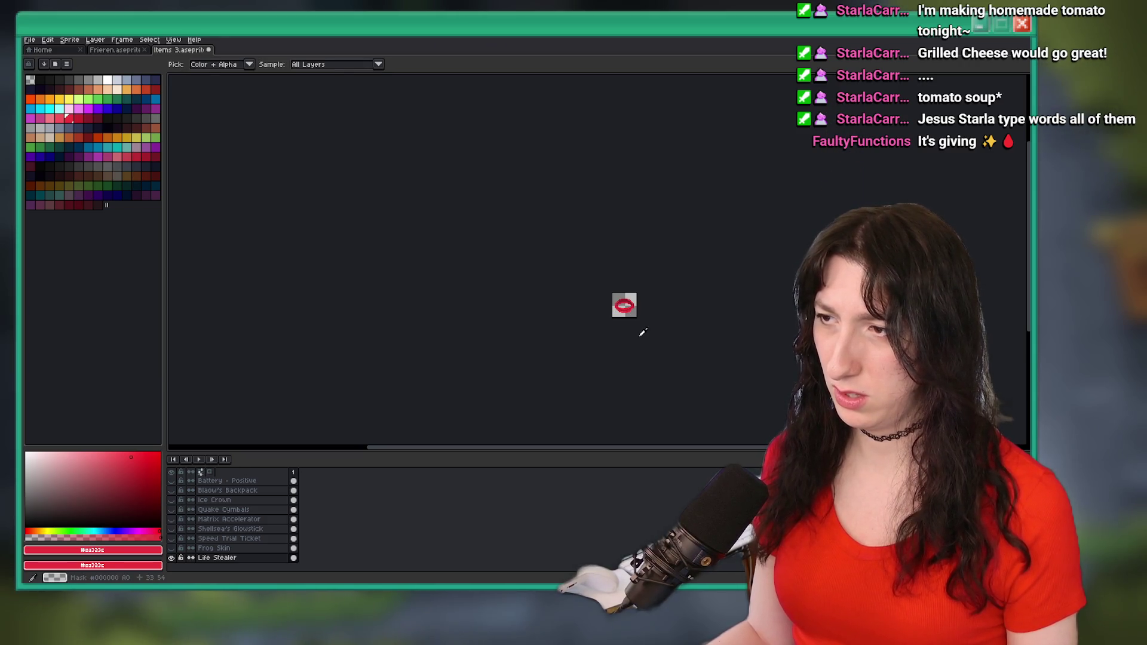
key(ctrl+s)
scroll(623, 299, up, 3)
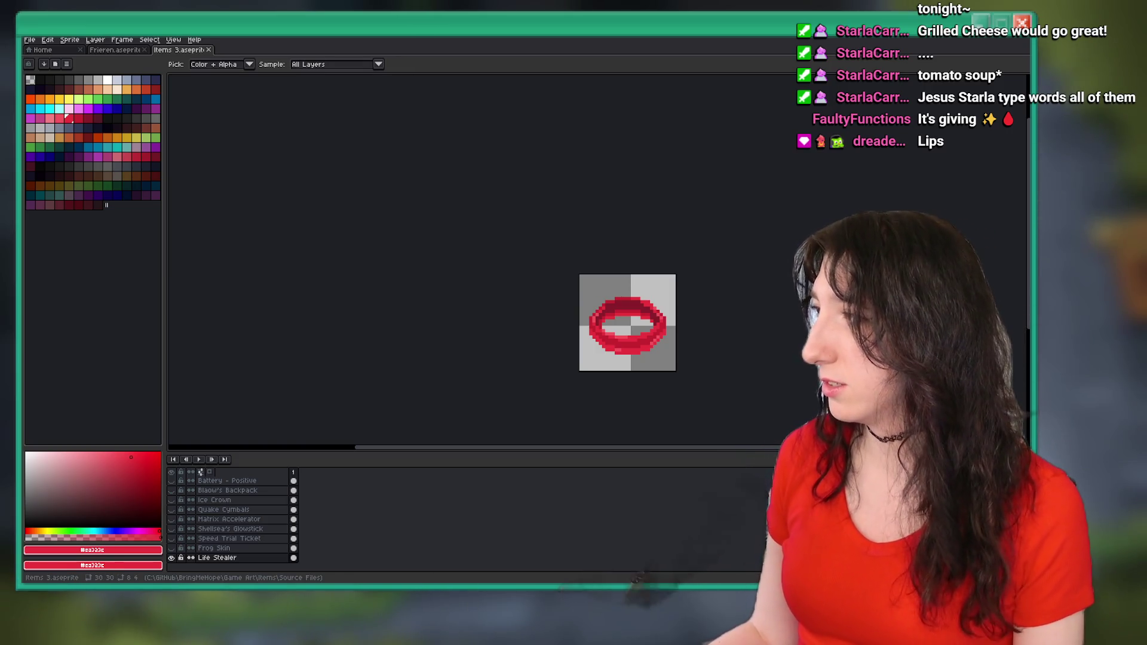
- Paint a touch-up pixel on the red lips sprite
scroll(572, 349, up, 6)
key(ctrl+s)
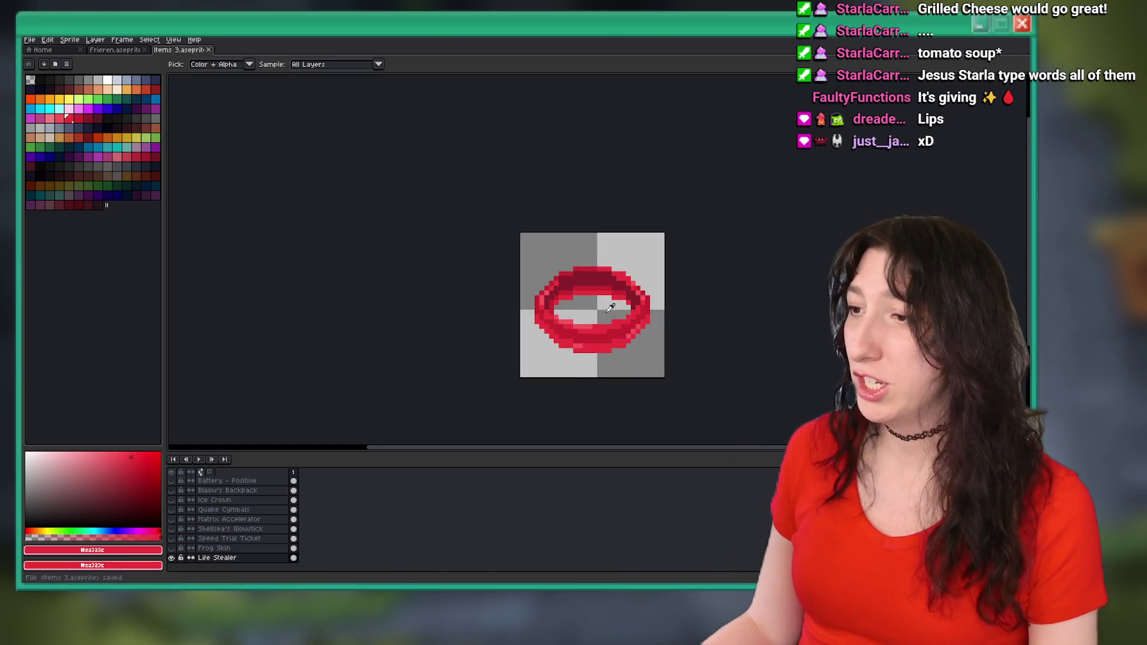
click(477, 320)
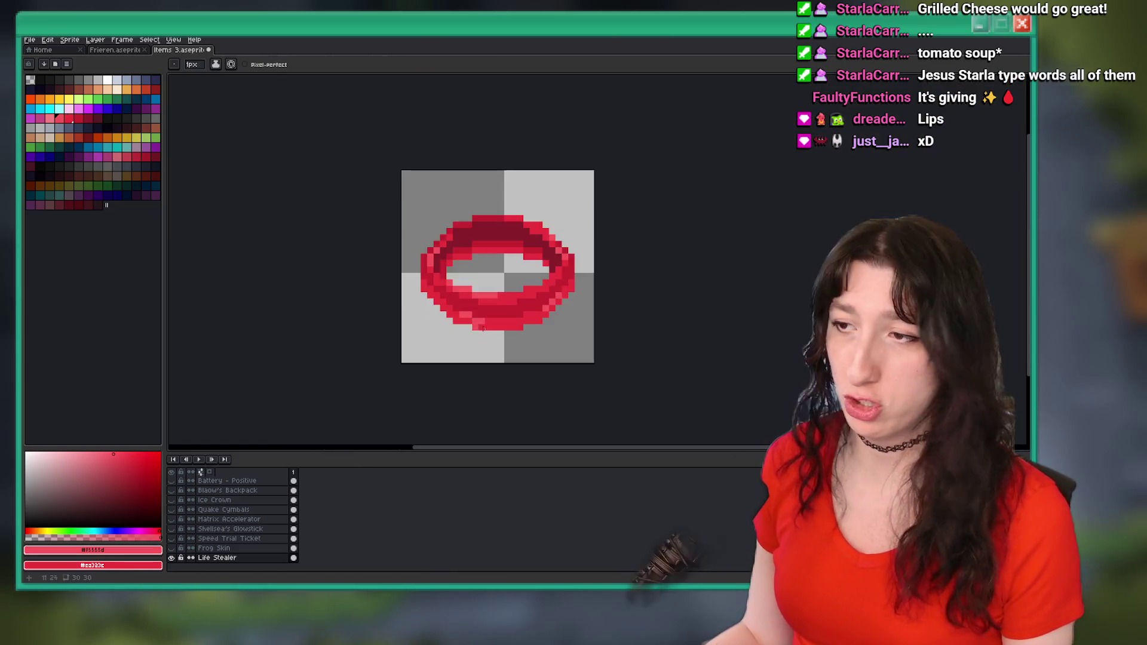
scroll(475, 321, down, 5)
scroll(469, 321, up, 5)
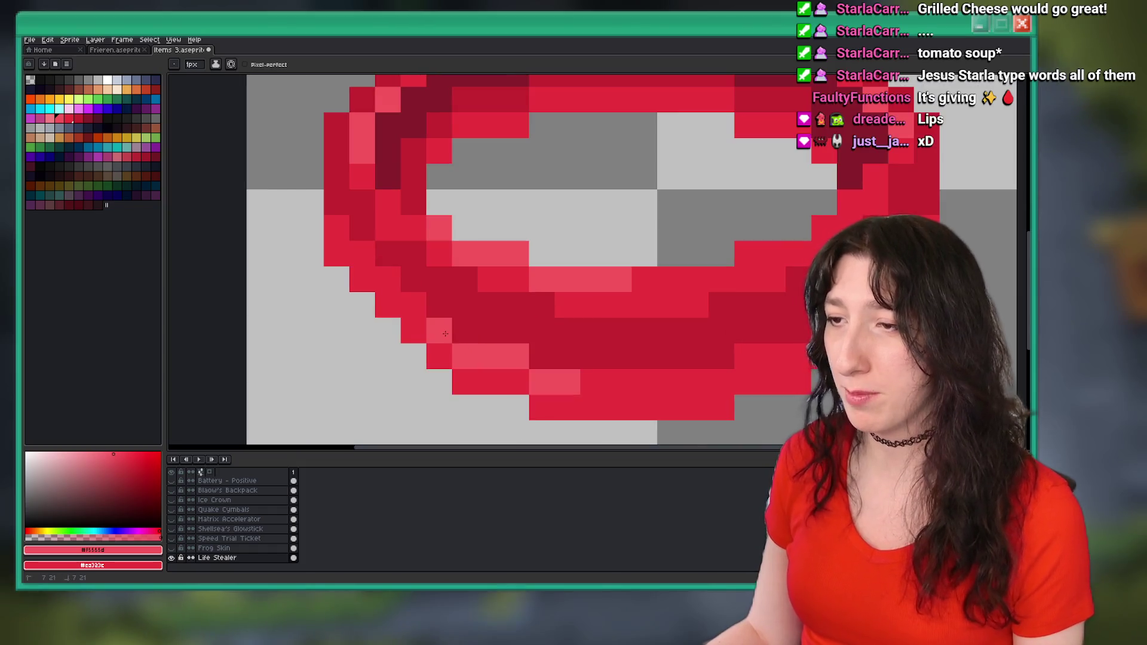
scroll(484, 362, down, 8)
scroll(485, 361, up, 5)
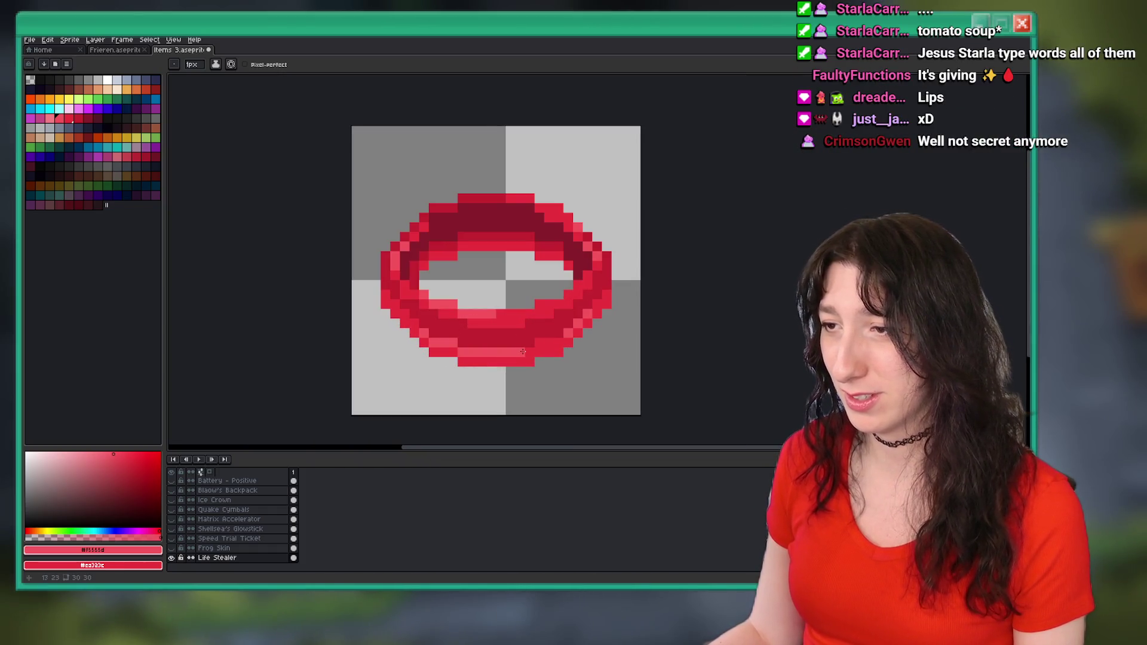
scroll(522, 352, down, 5)
- Save the sprite and bring up the Export As settings
key(ctrl+s)
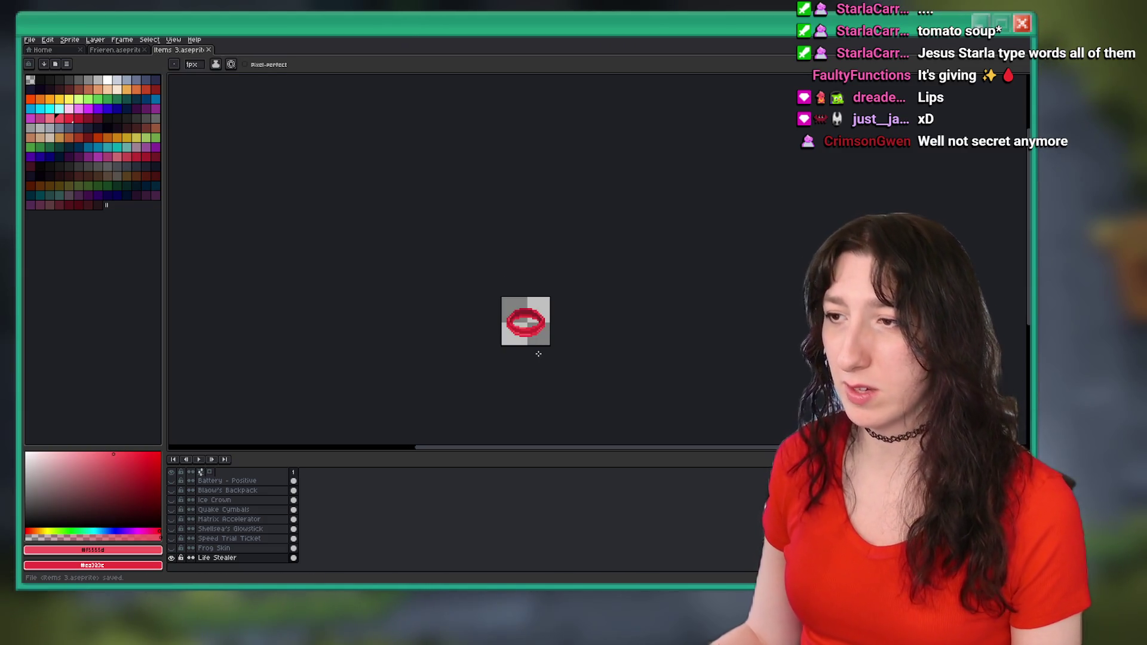
scroll(538, 374, up, 2)
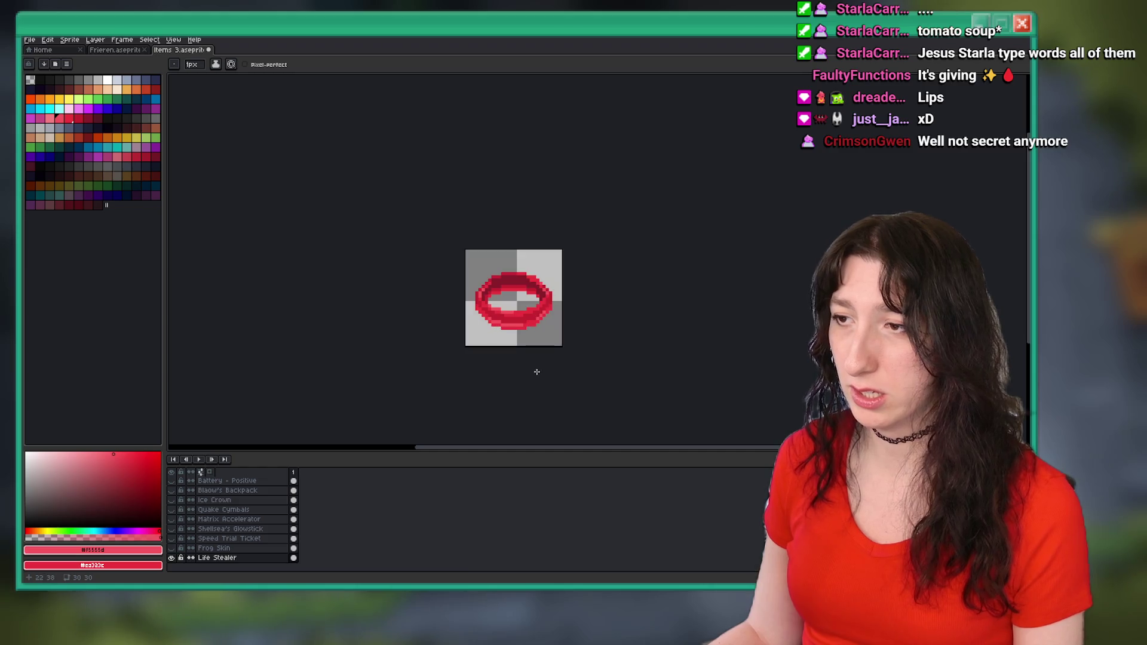
key(ctrl+e)
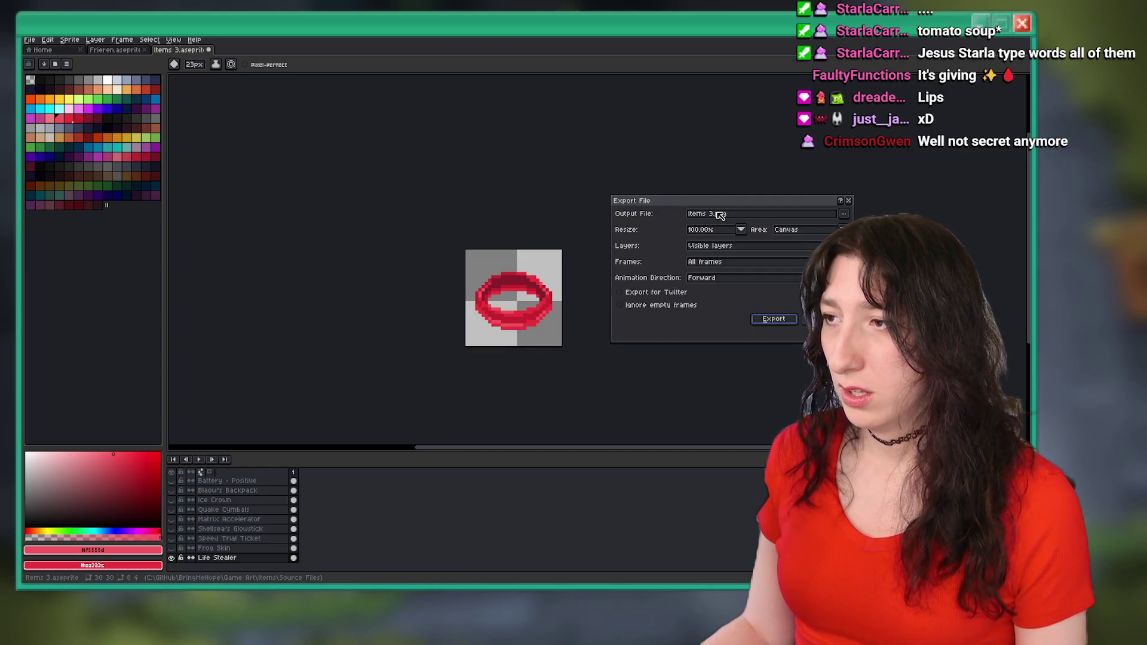
- Export the lips sprite as Life Stealer.png into Items > Imported
click(714, 215)
click(841, 216)
click(675, 227)
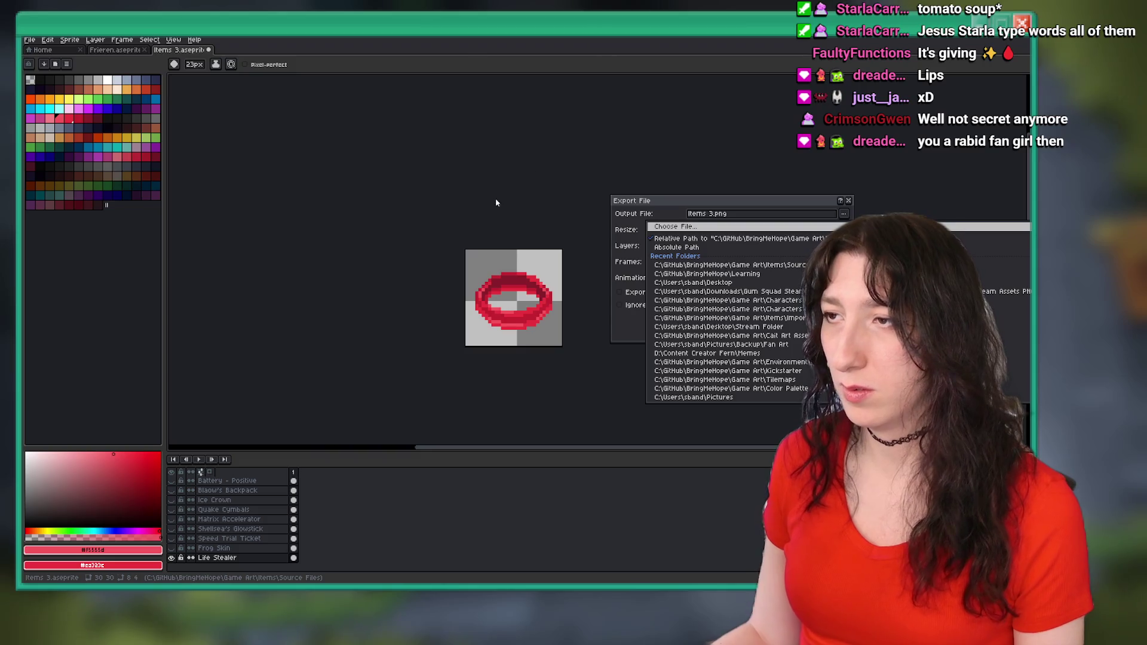
click(261, 59)
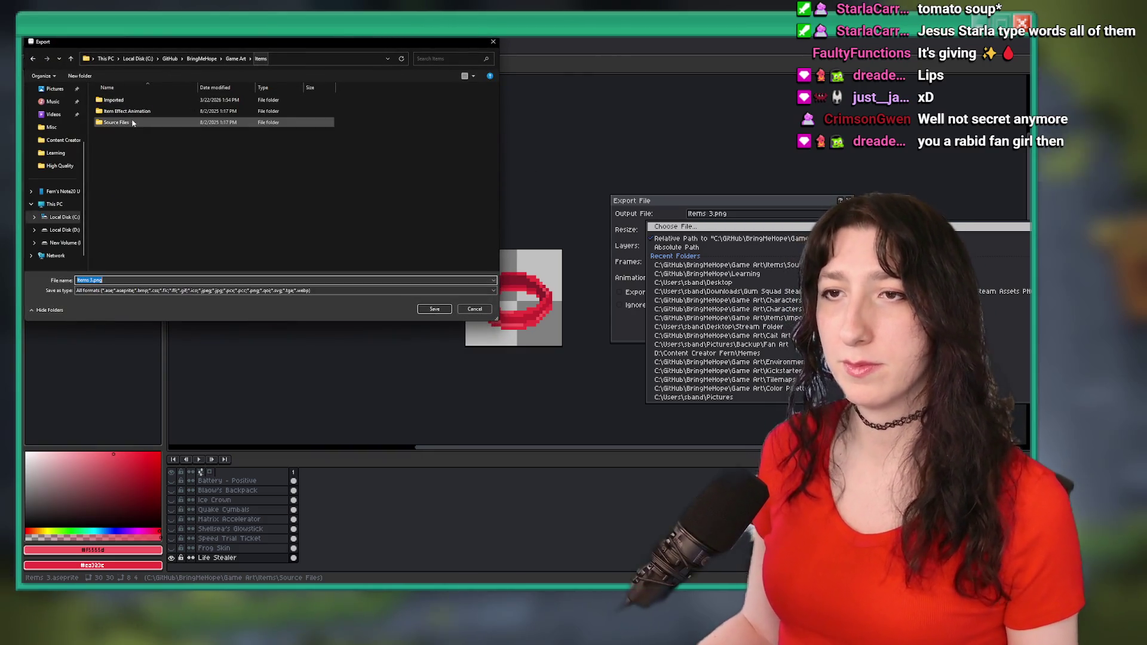
double_click(113, 100)
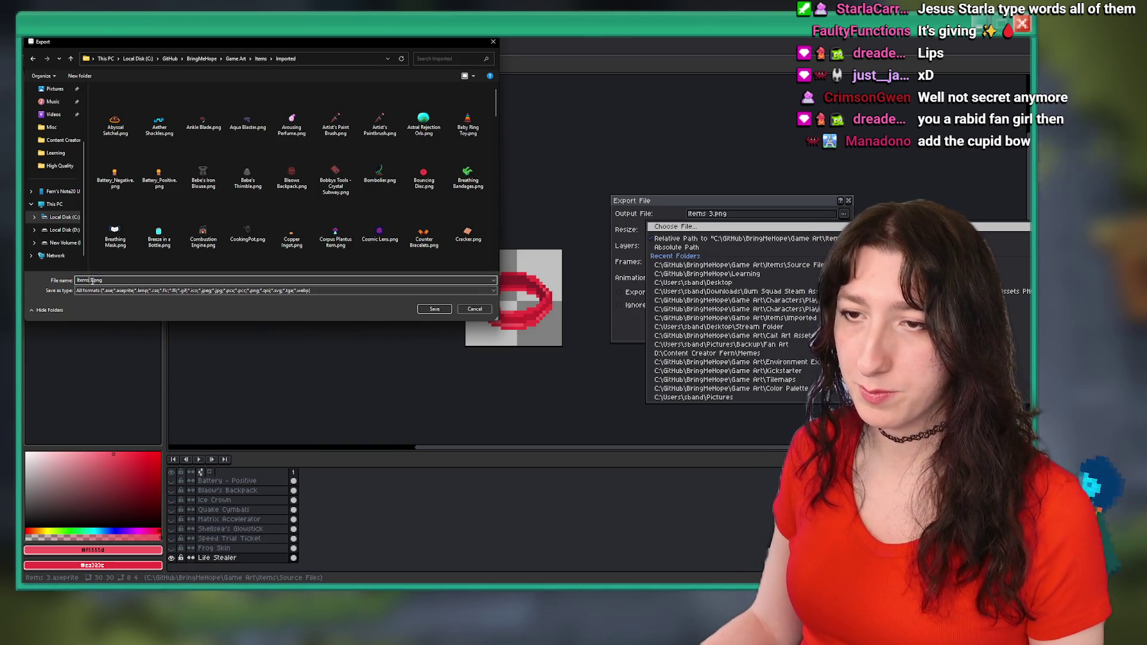
text(Life Stealer)
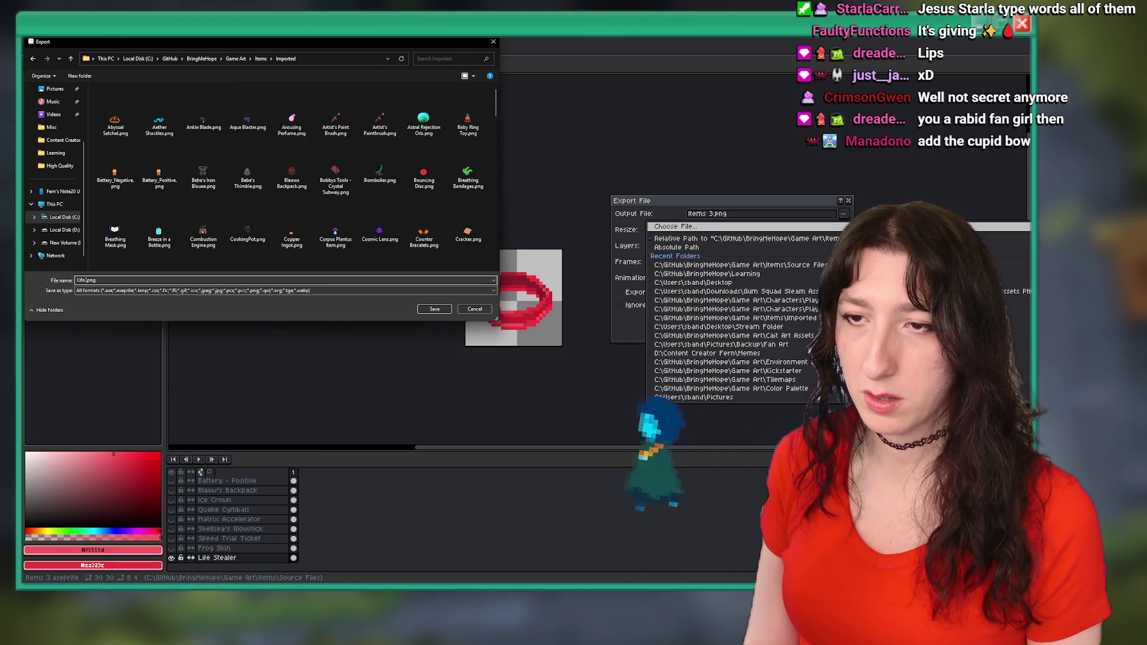
key(Return)
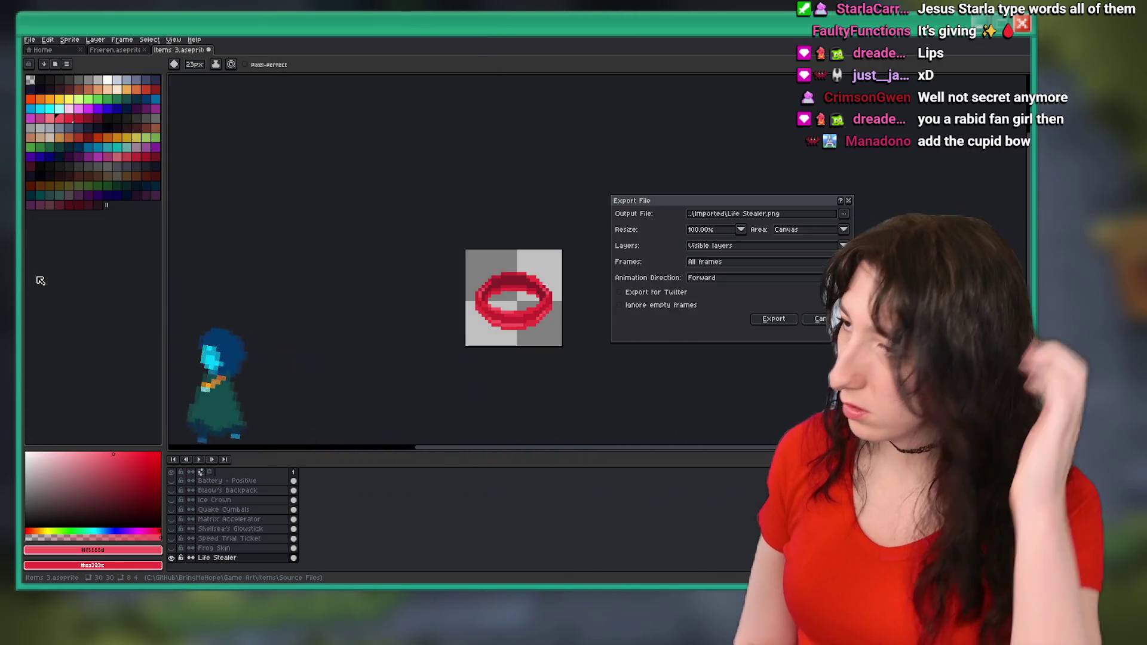
key(Return)
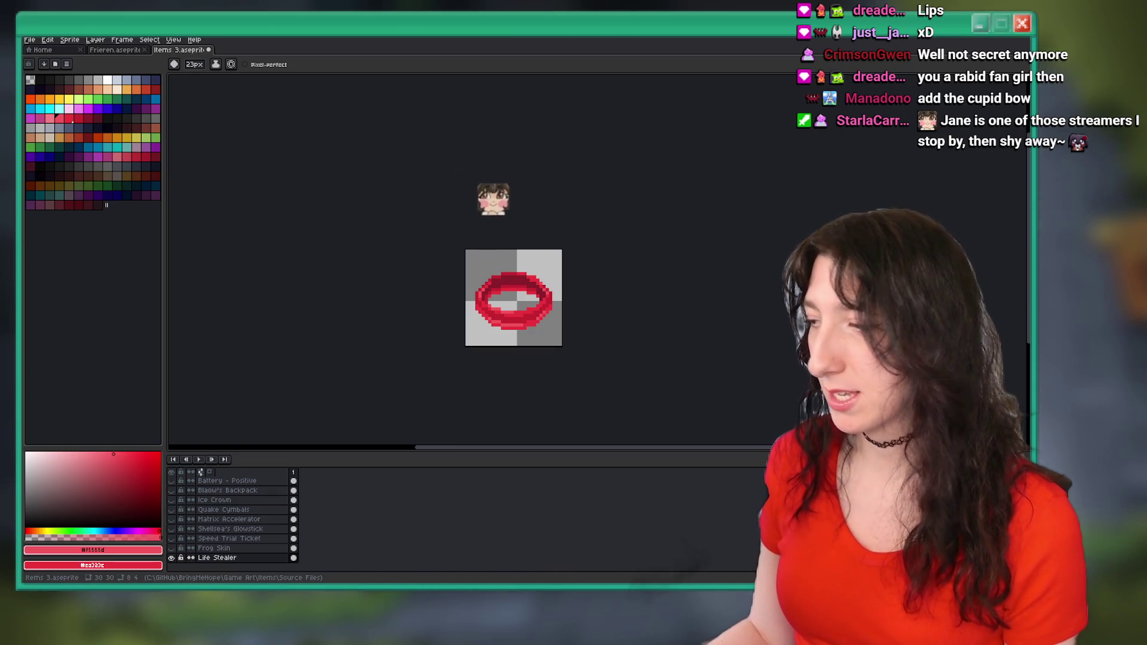
- Switch to GameMaker and open spr_item_lifestealer from the Asset Browser
key(alt+Tab)
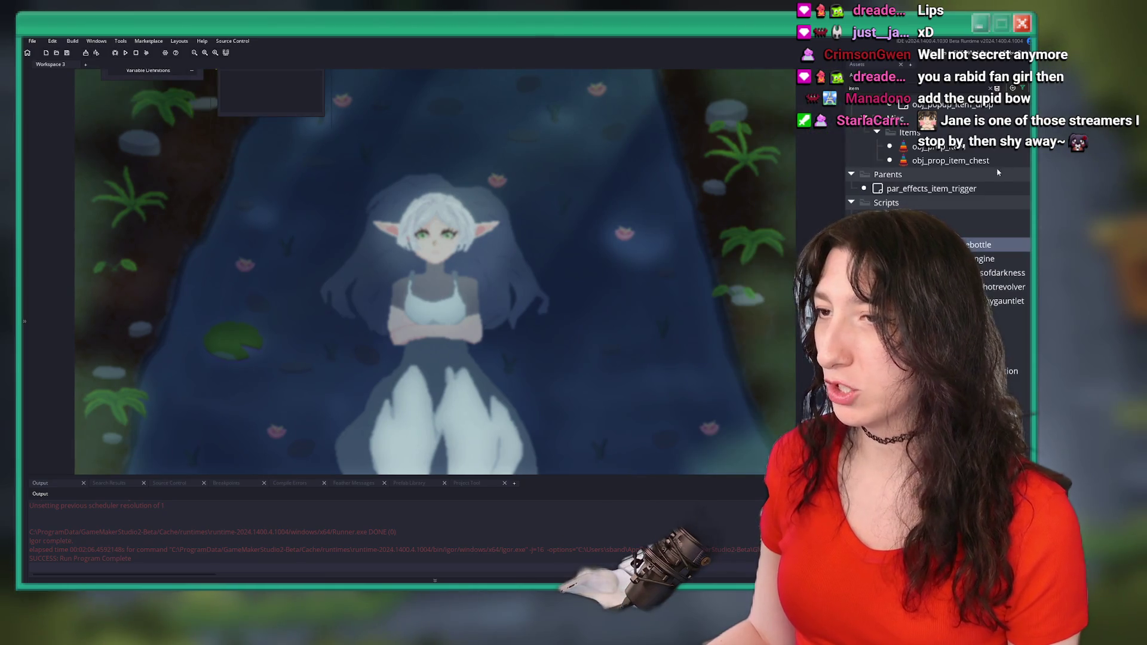
scroll(938, 179, up, 5)
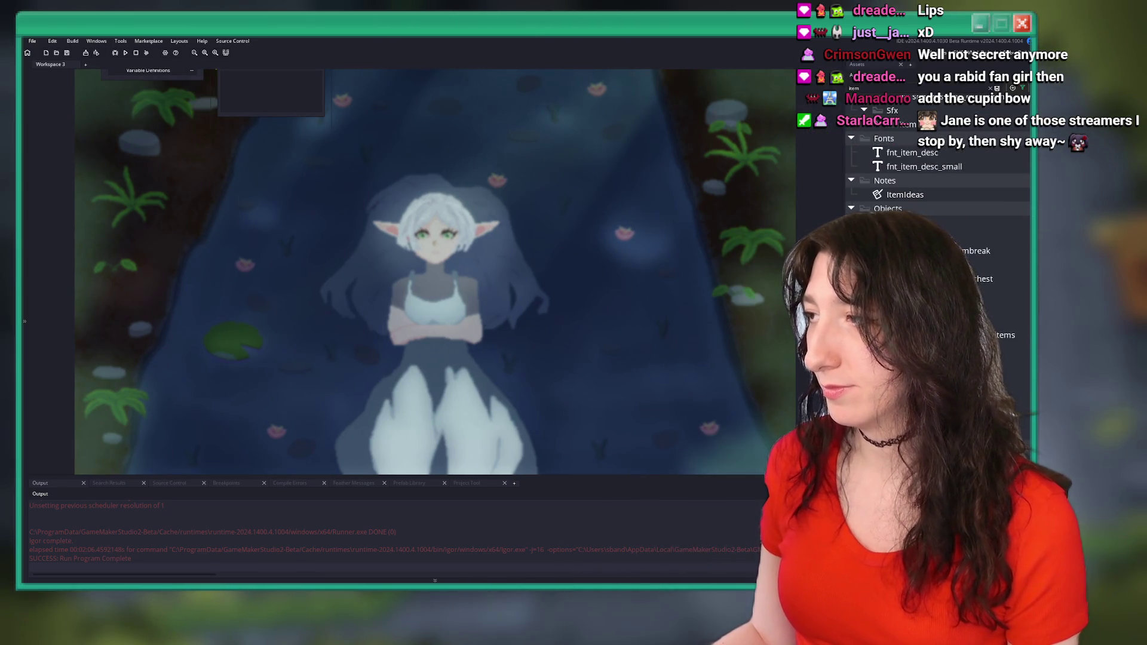
scroll(938, 179, down, 15)
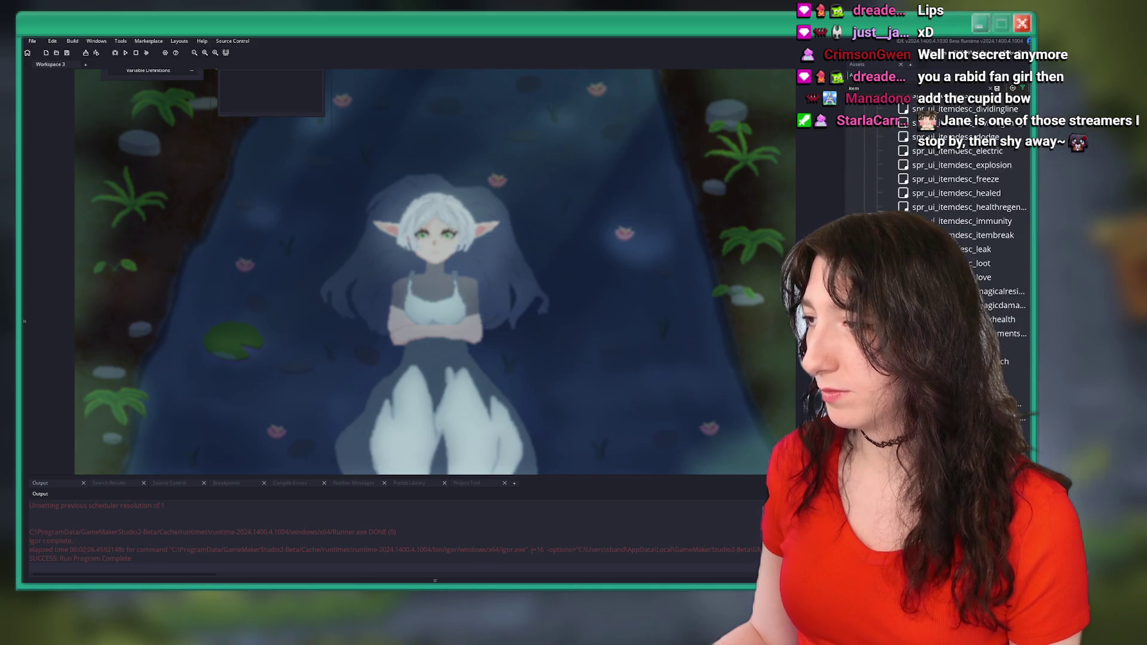
scroll(937, 180, down, 10)
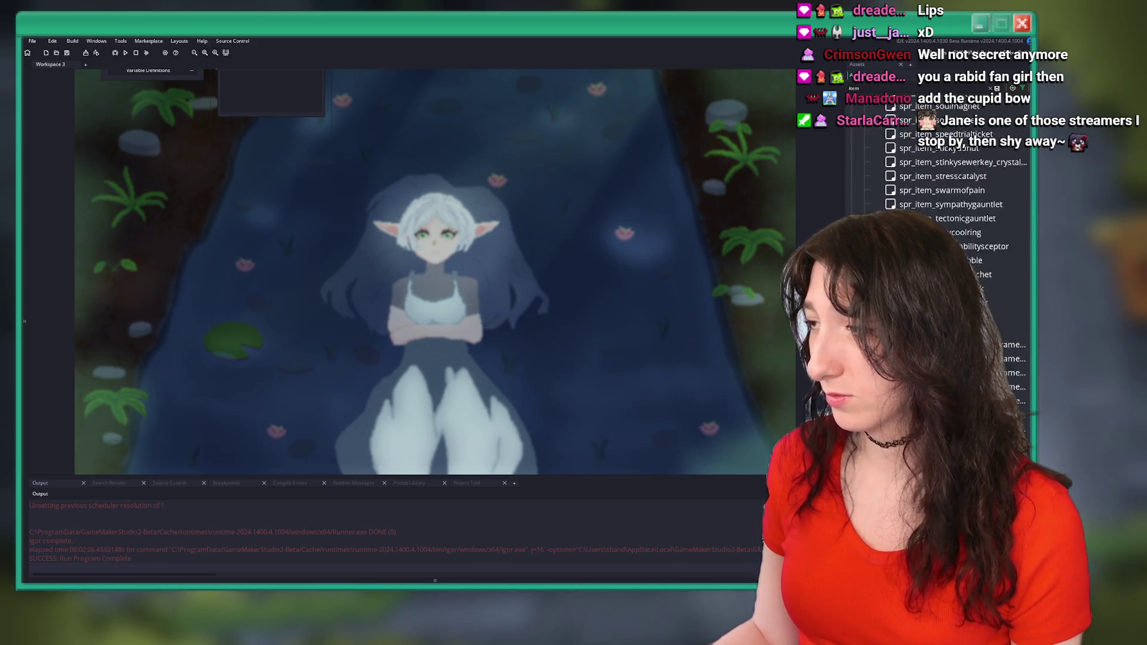
scroll(956, 179, up, 10)
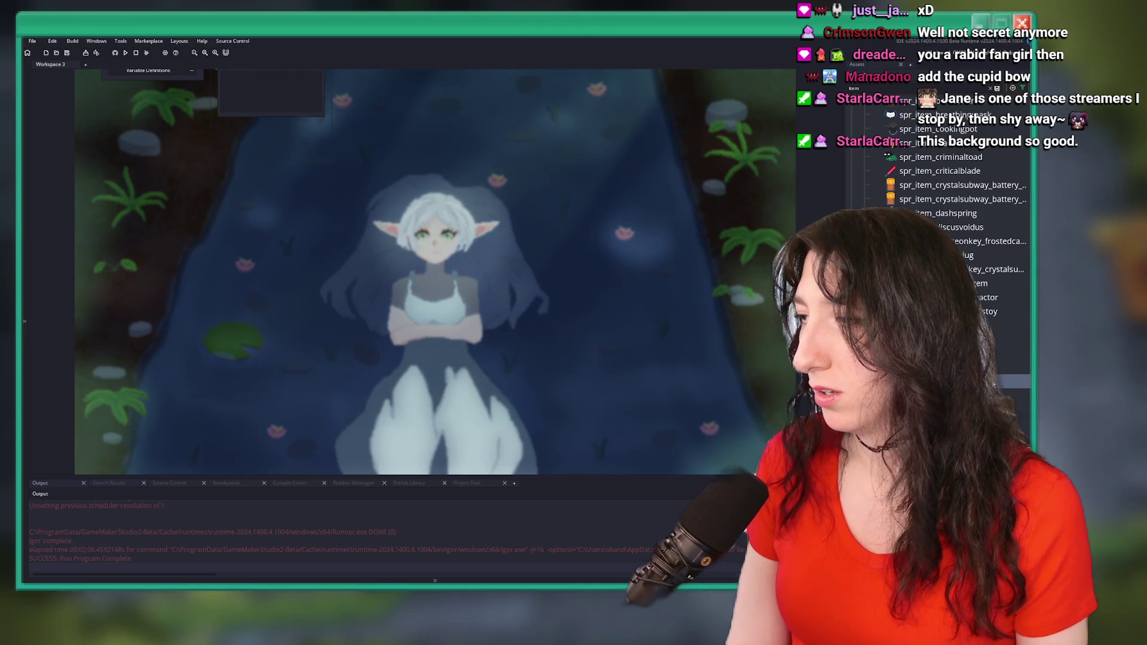
scroll(956, 238, down, 5)
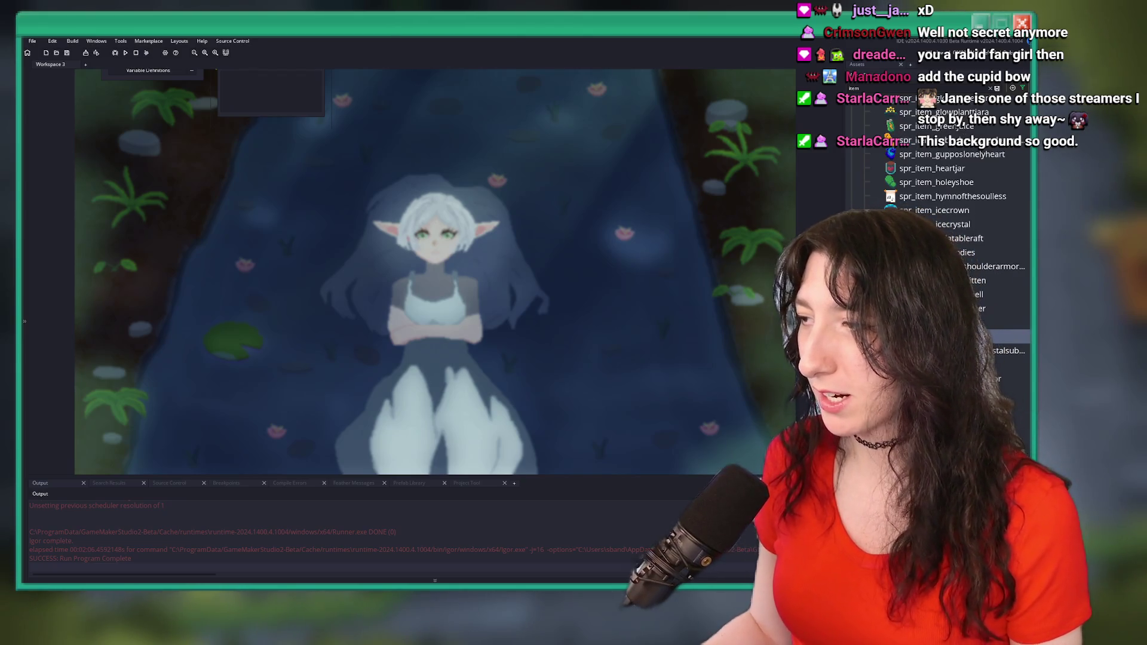
double_click(956, 336)
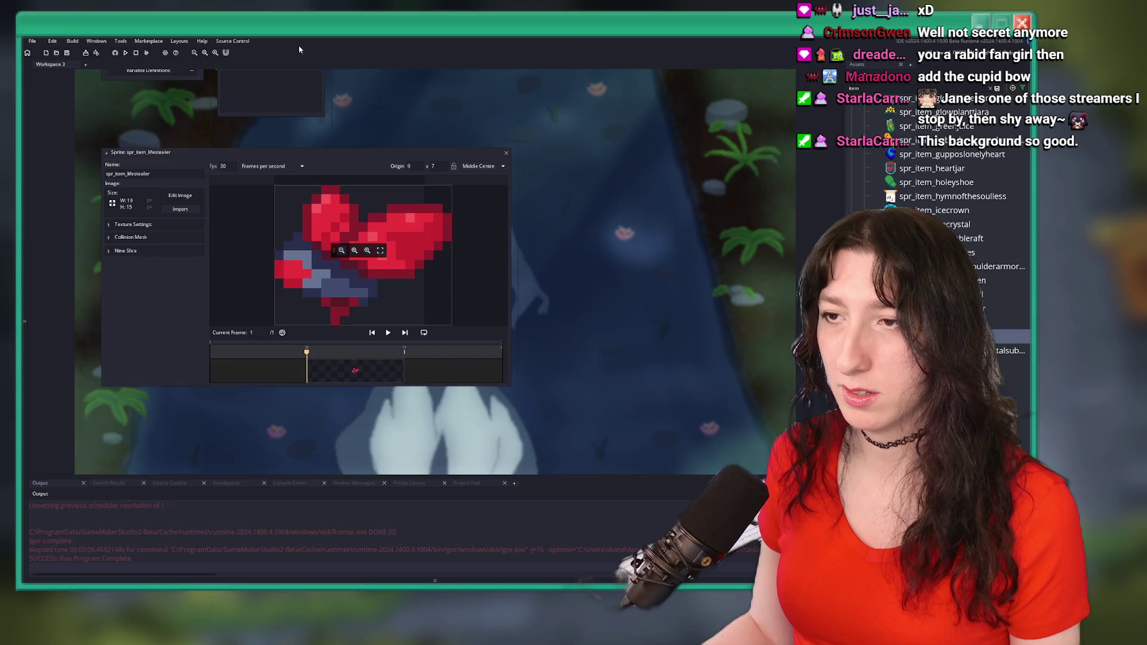
- Import Life Stealer.png from BringMeHope > Game Art > Items > Imported into spr_item_lifestealer
click(180, 209)
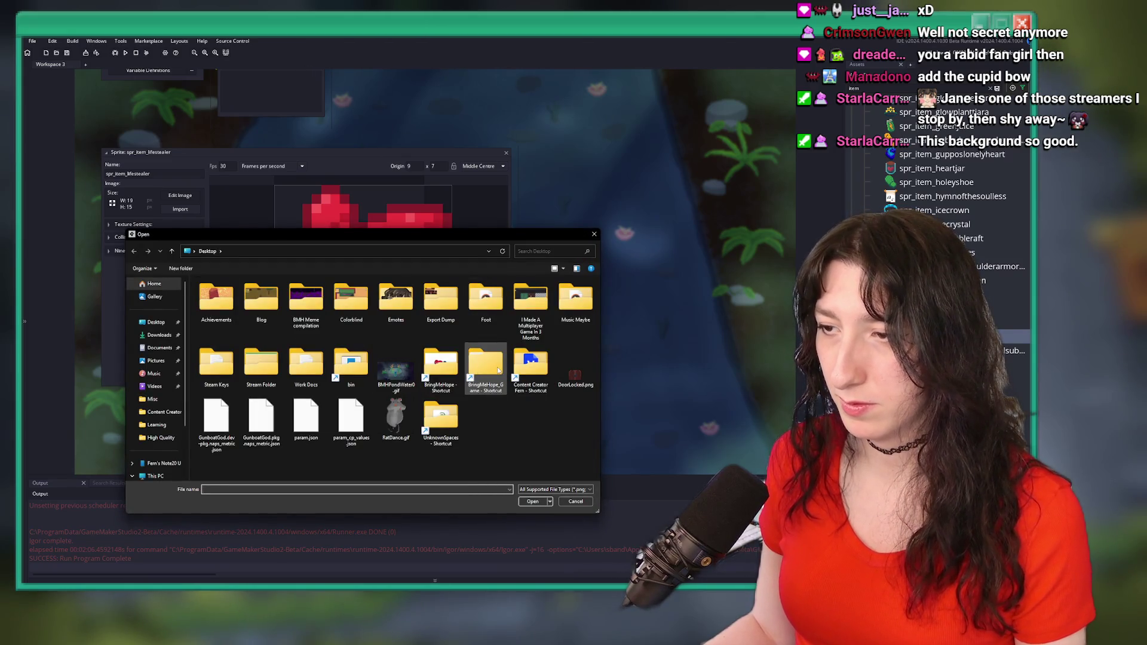
double_click(442, 366)
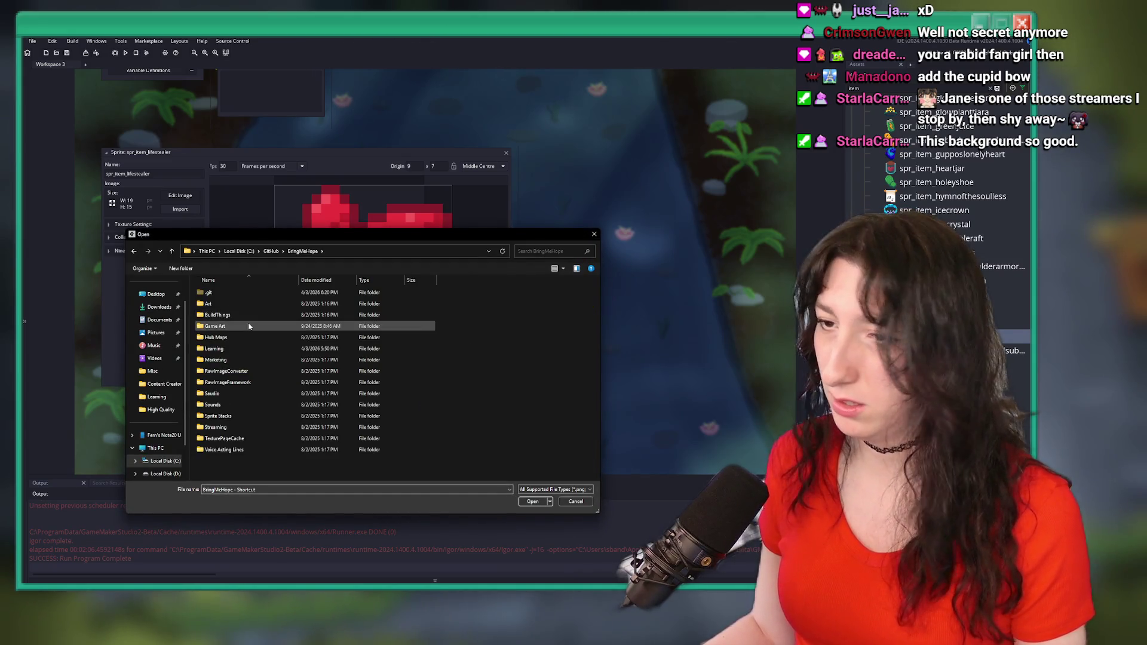
double_click(250, 327)
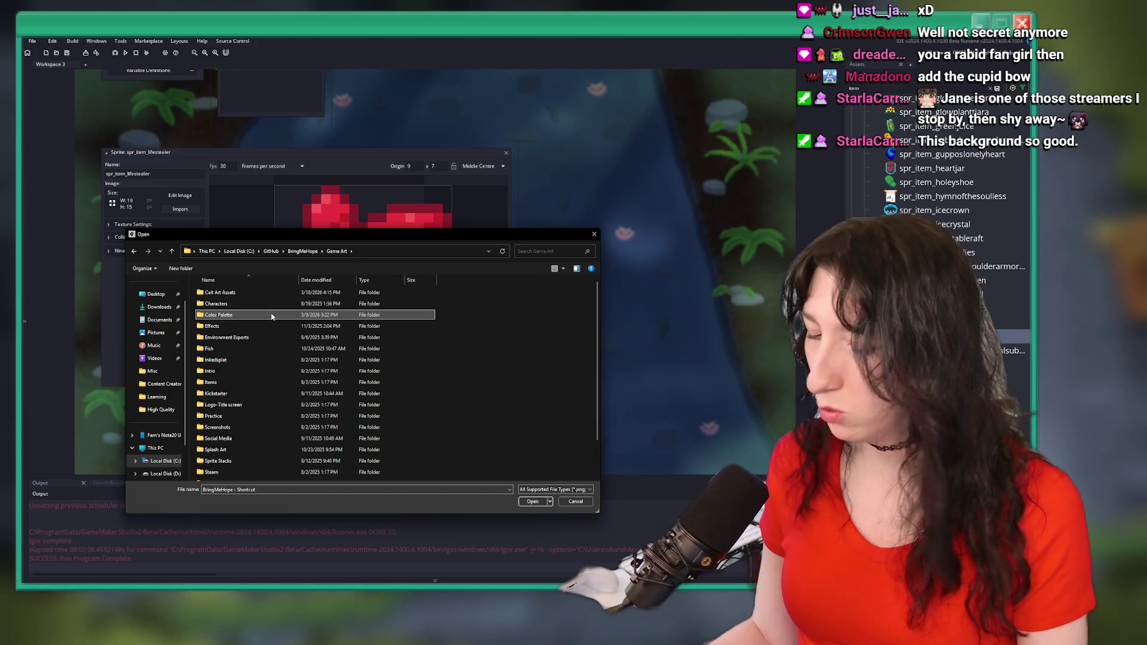
click(227, 359)
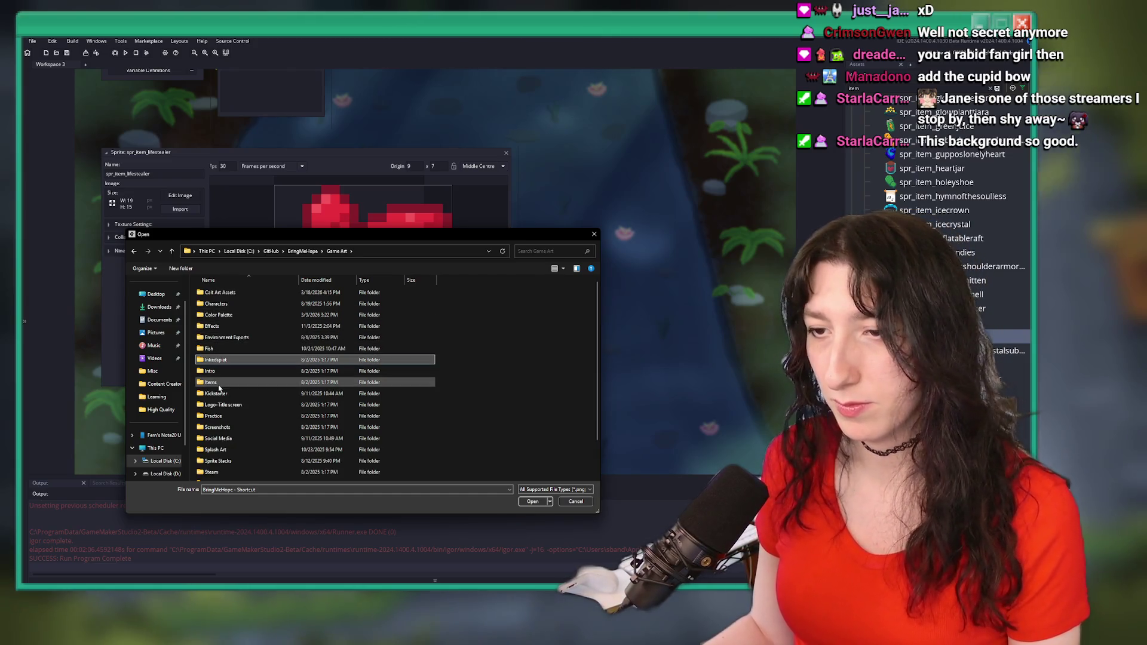
double_click(212, 382)
double_click(239, 293)
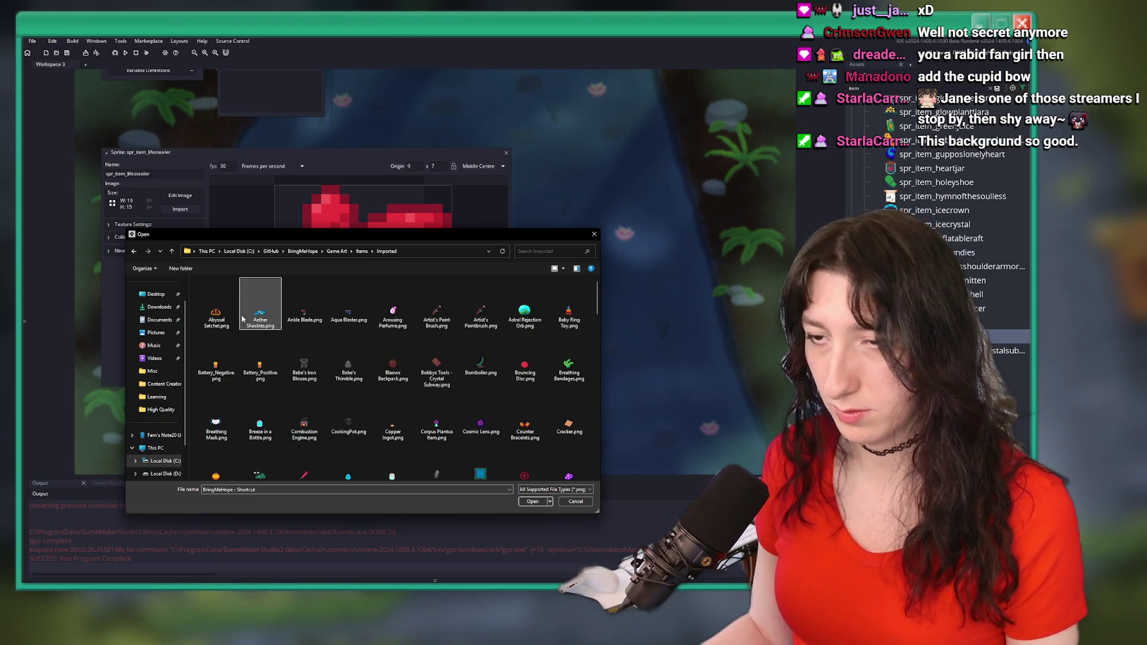
scroll(257, 302, down, 5)
click(260, 302)
double_click(348, 309)
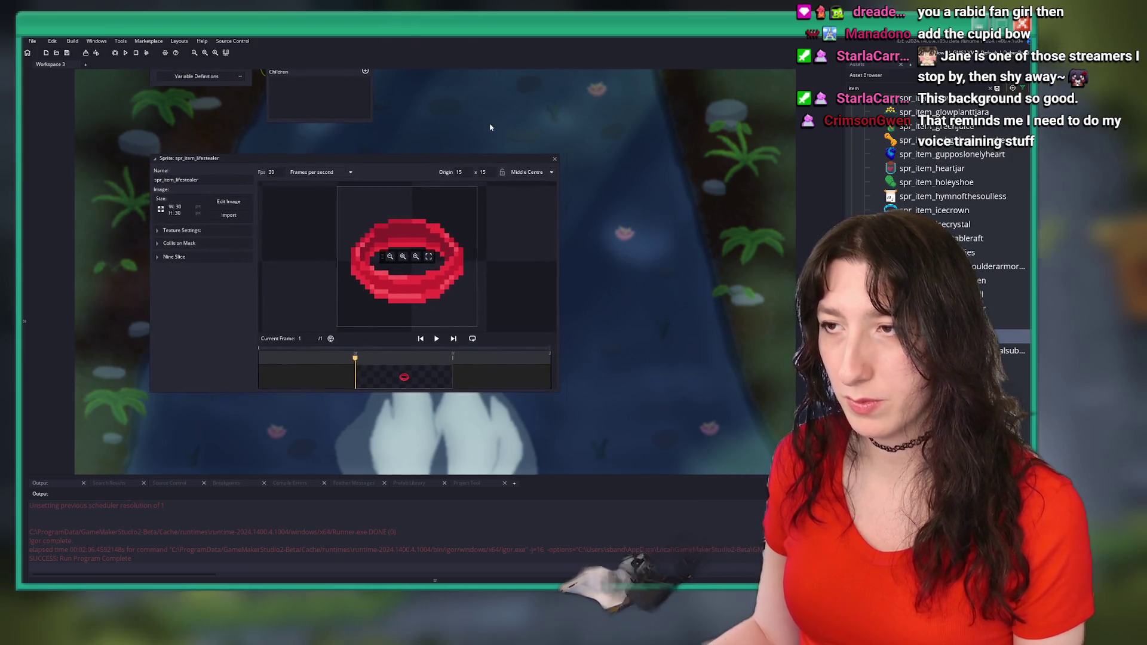
- Briefly open and close the Lens Enhancer item sprite
drag(384, 256, 501, 257)
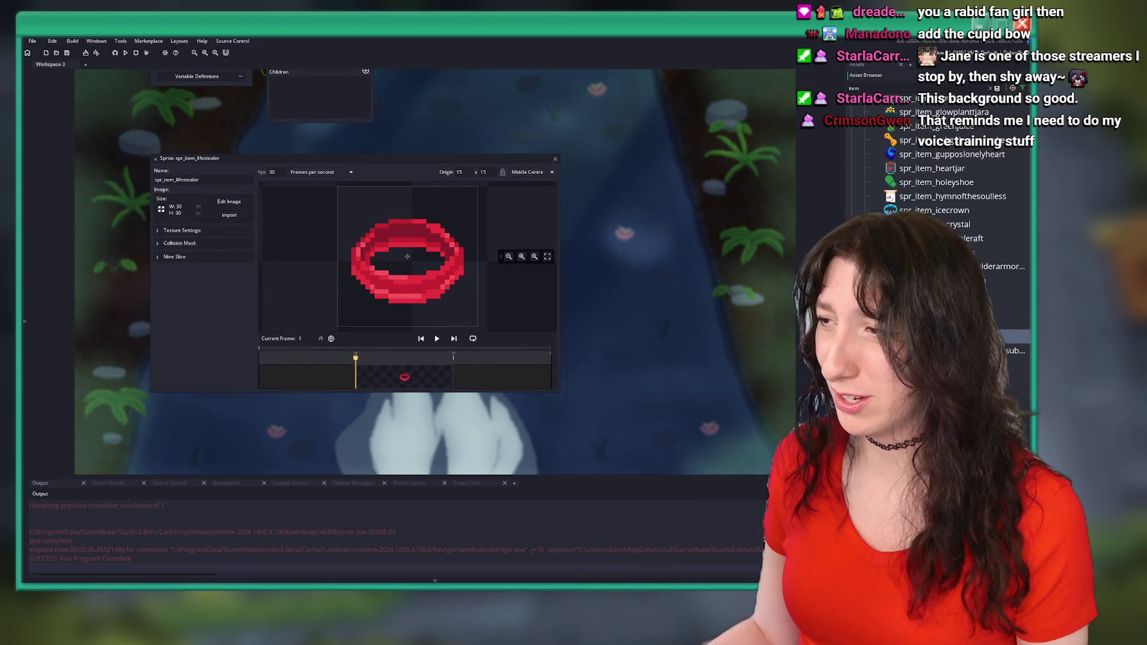
double_click(955, 308)
click(555, 153)
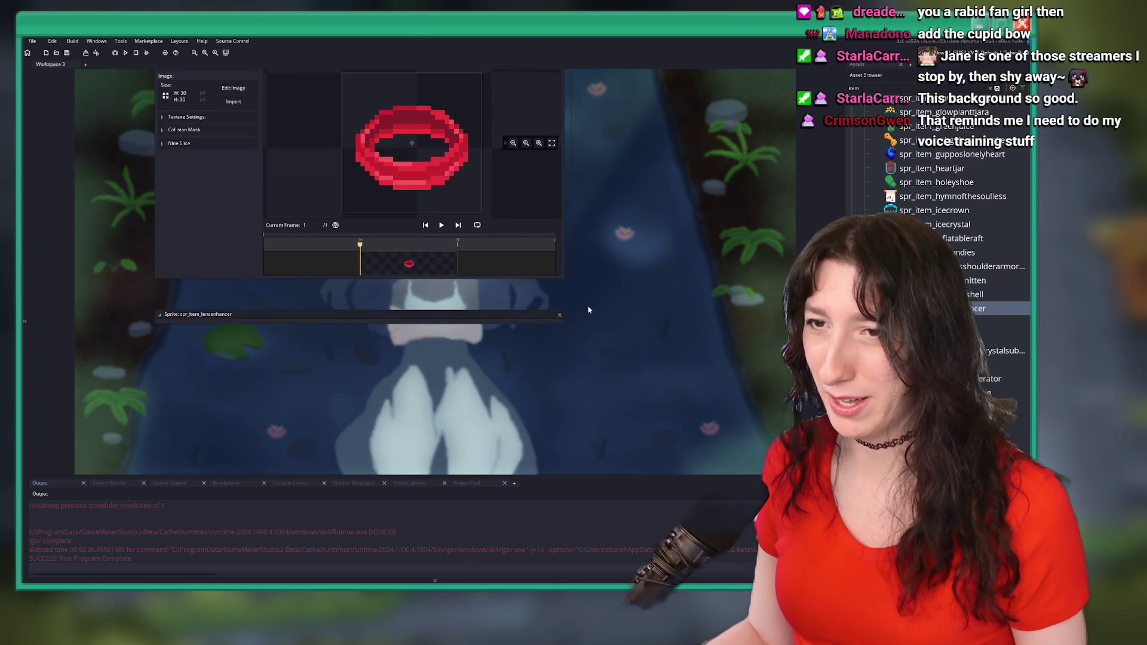
- Trim the Life Stealer sprite to 24x18 in the Image Editor, then close the editor
click(235, 154)
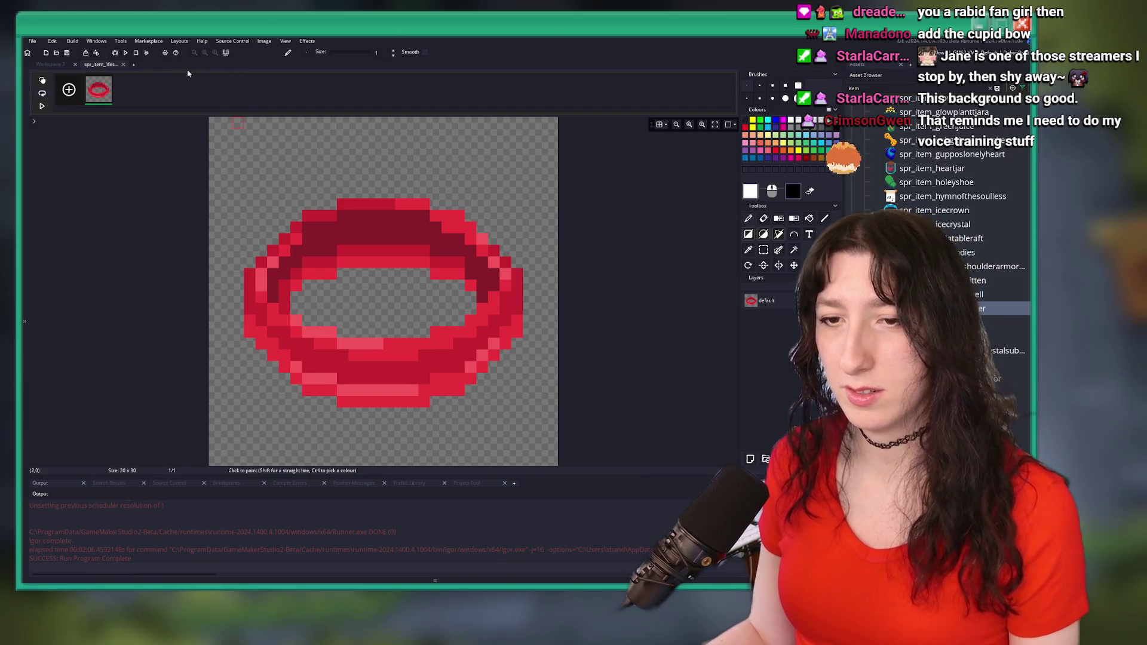
click(264, 41)
click(279, 180)
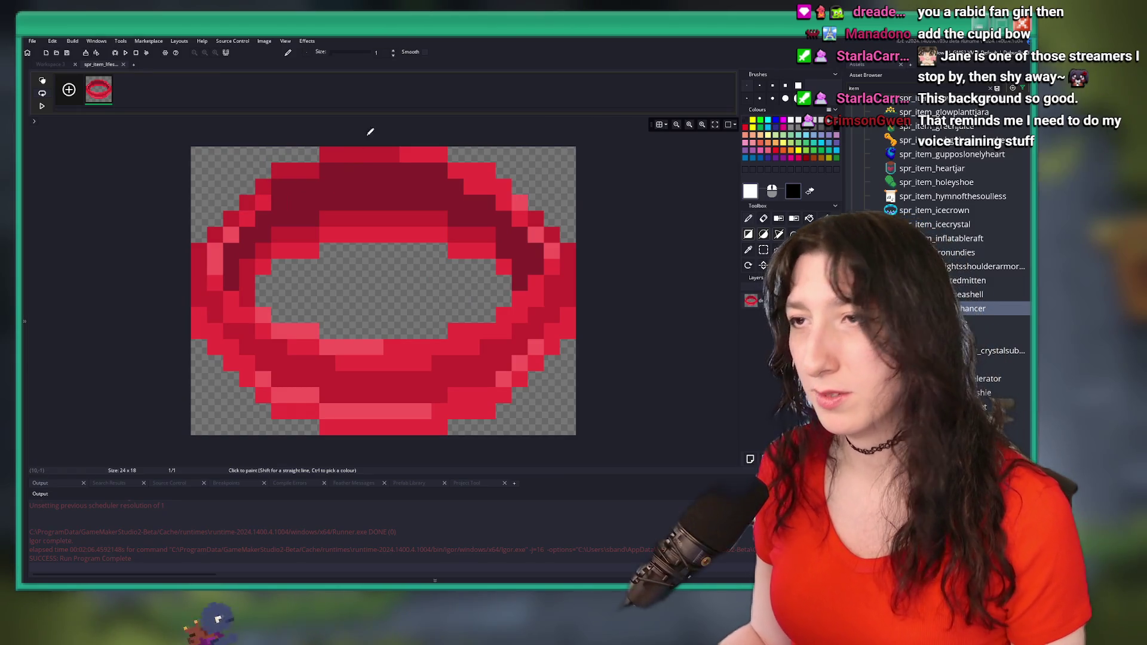
click(123, 64)
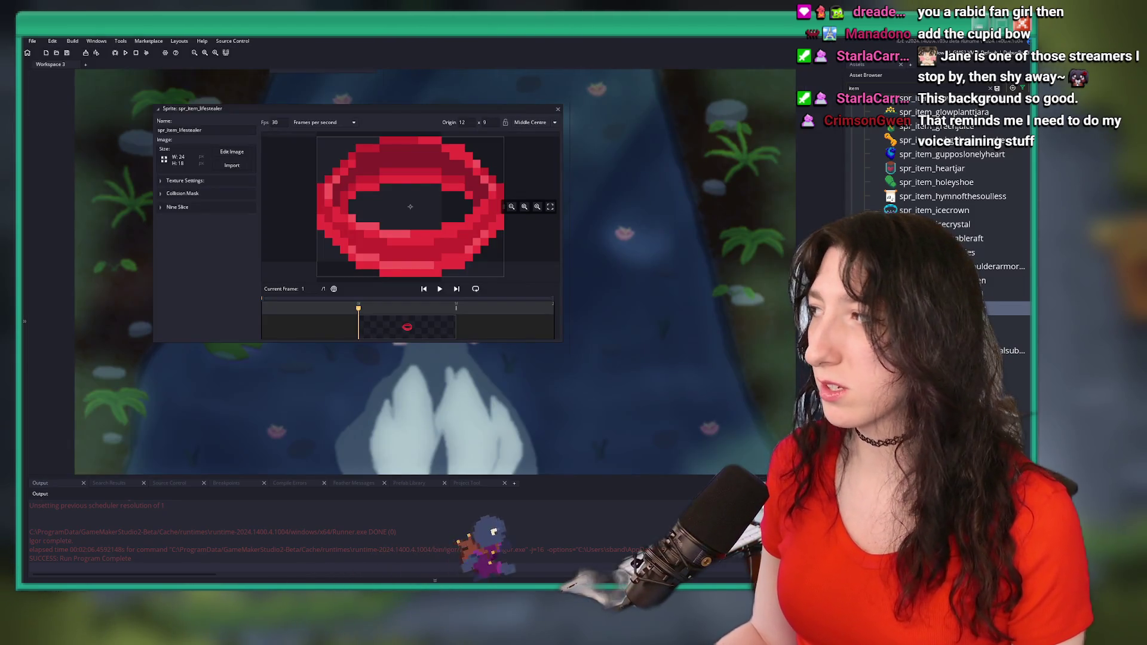
scroll(547, 215, up, 3)
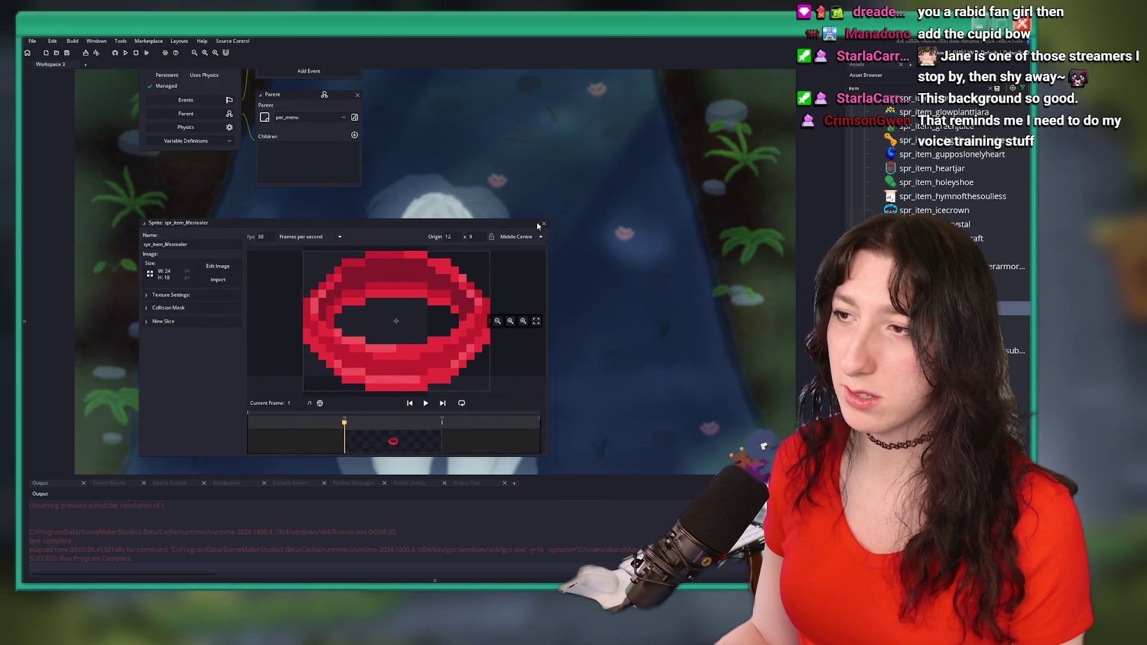
scroll(579, 260, up, 3)
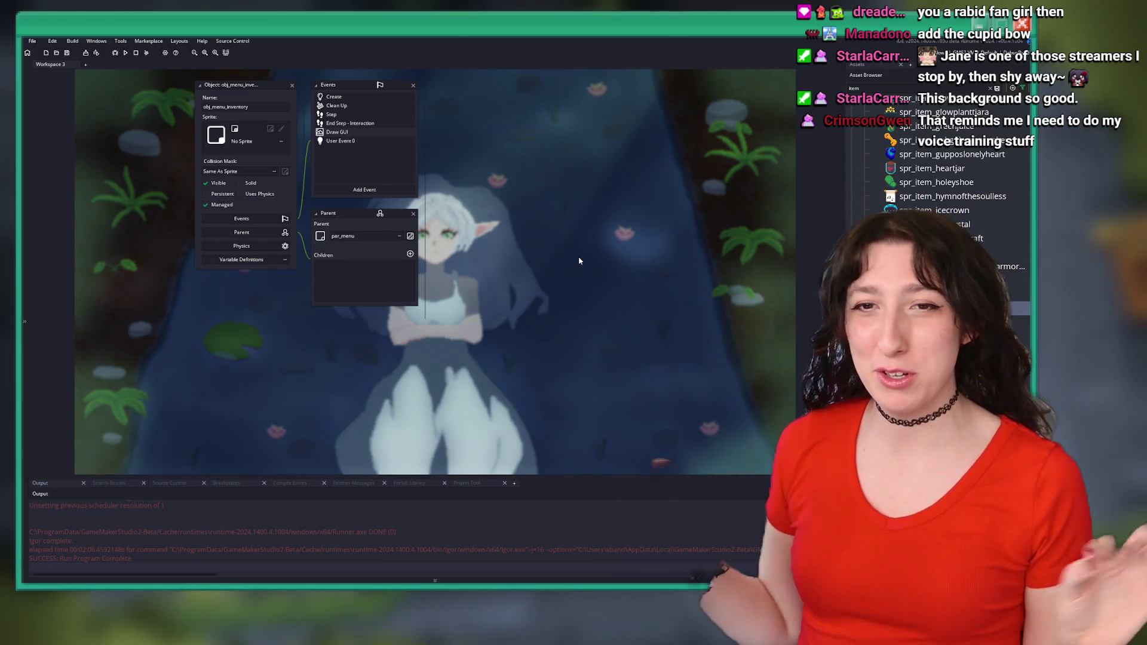
scroll(199, 393, up, 3)
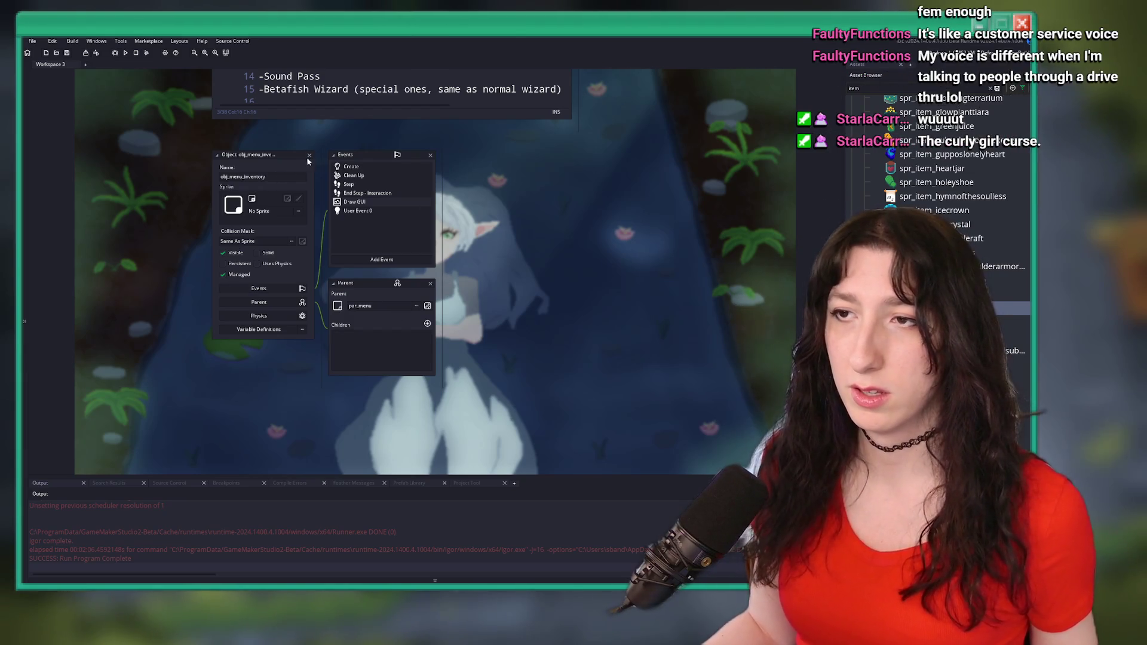
- Collapse the obj_menu_inventory panels and scroll back to the item script and ToDo notes
click(343, 284)
scroll(342, 286, up, 2)
scroll(343, 286, up, 4)
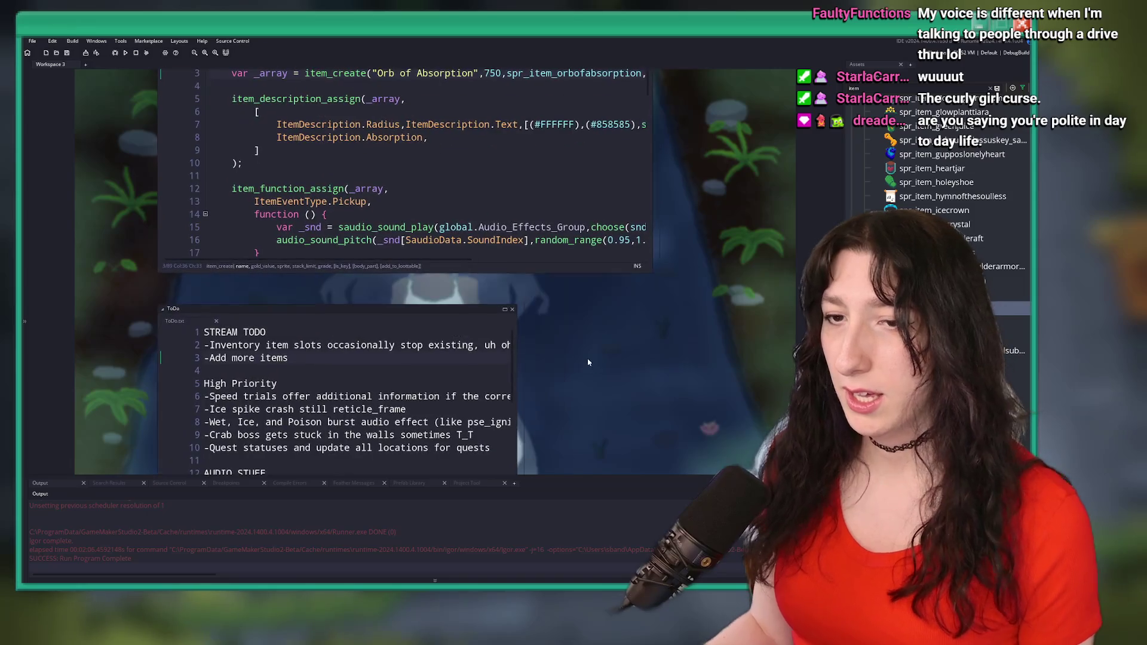
scroll(572, 347, up, 1)
scroll(542, 342, down, 1)
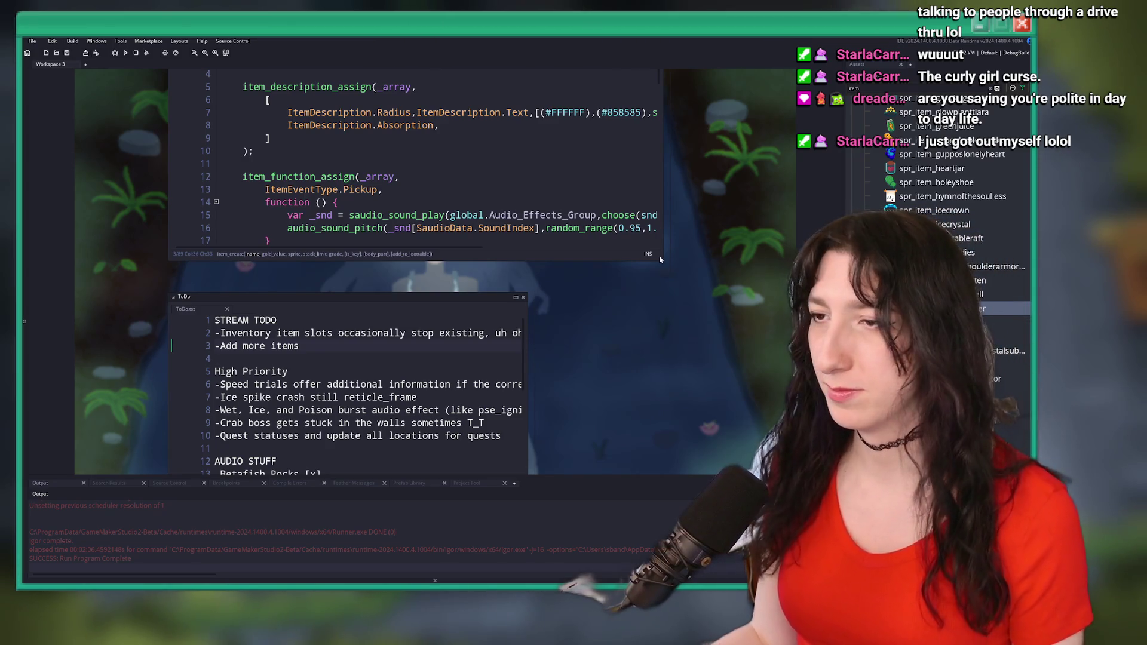
drag(382, 275, 336, 238)
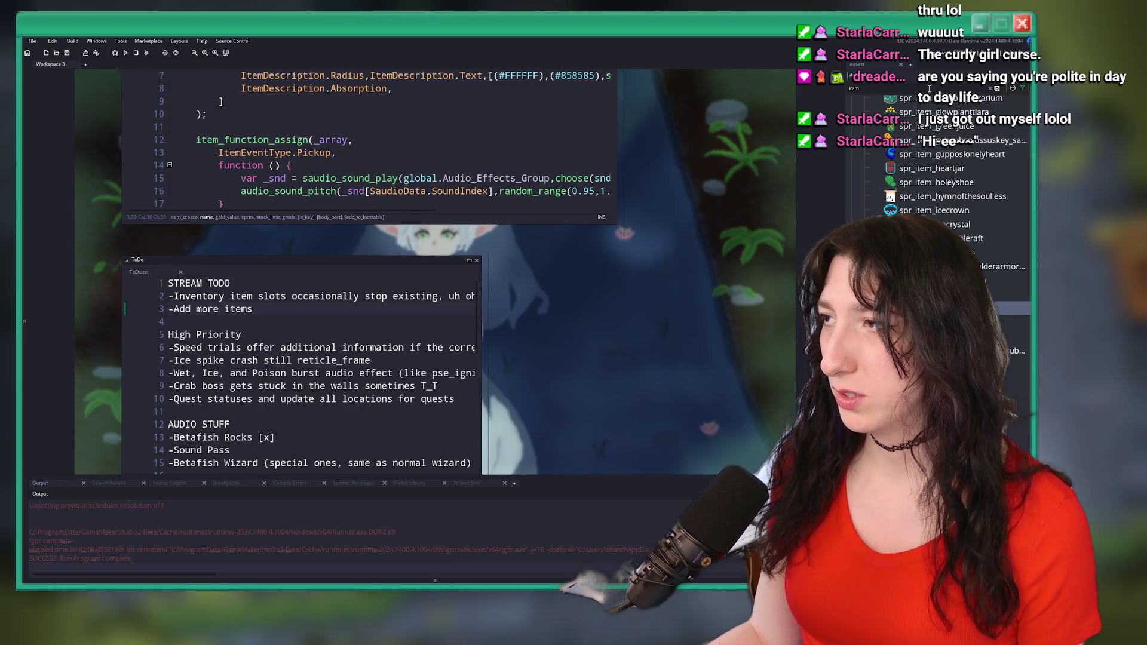
scroll(944, 179, up, 4)
scroll(944, 179, up, 10)
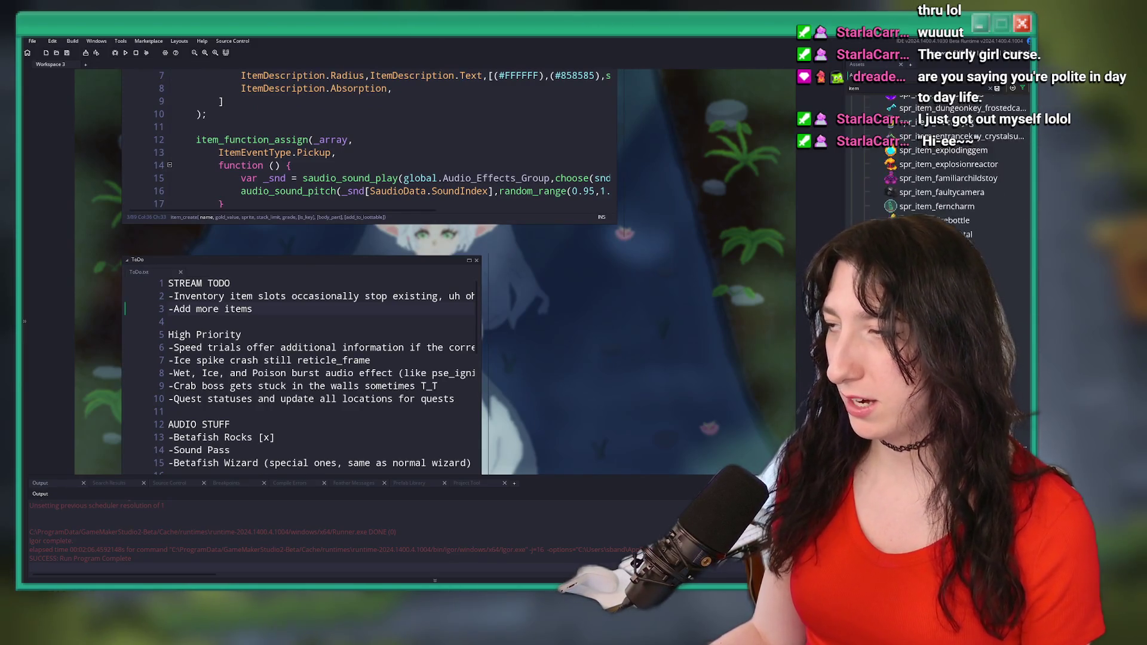
scroll(944, 179, up, 10)
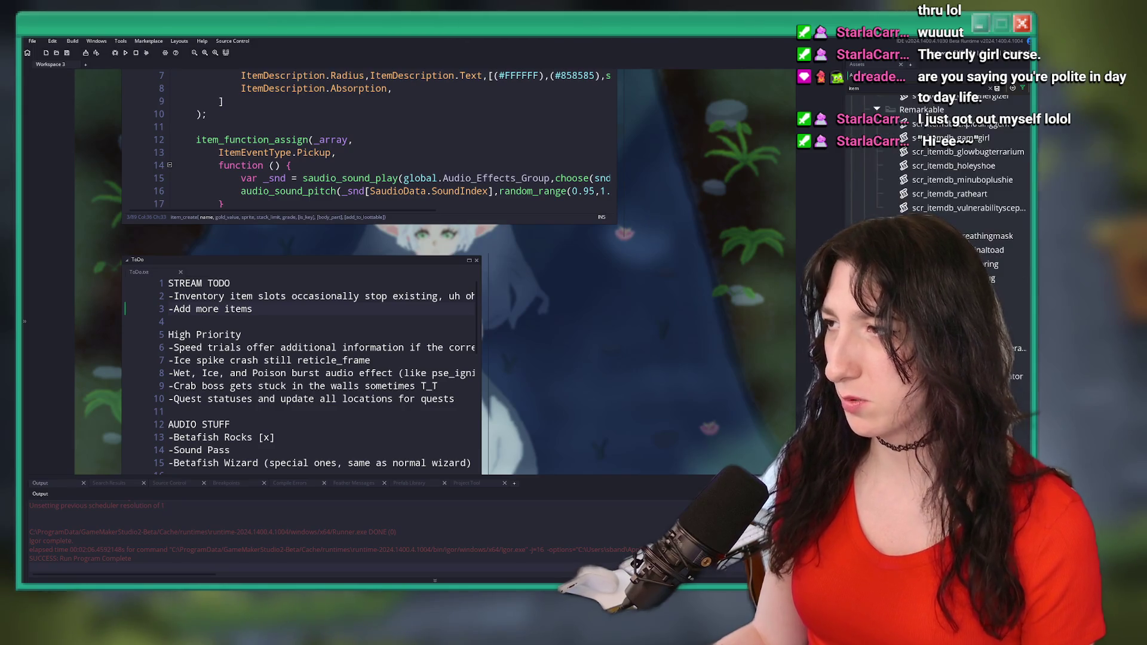
scroll(943, 179, up, 10)
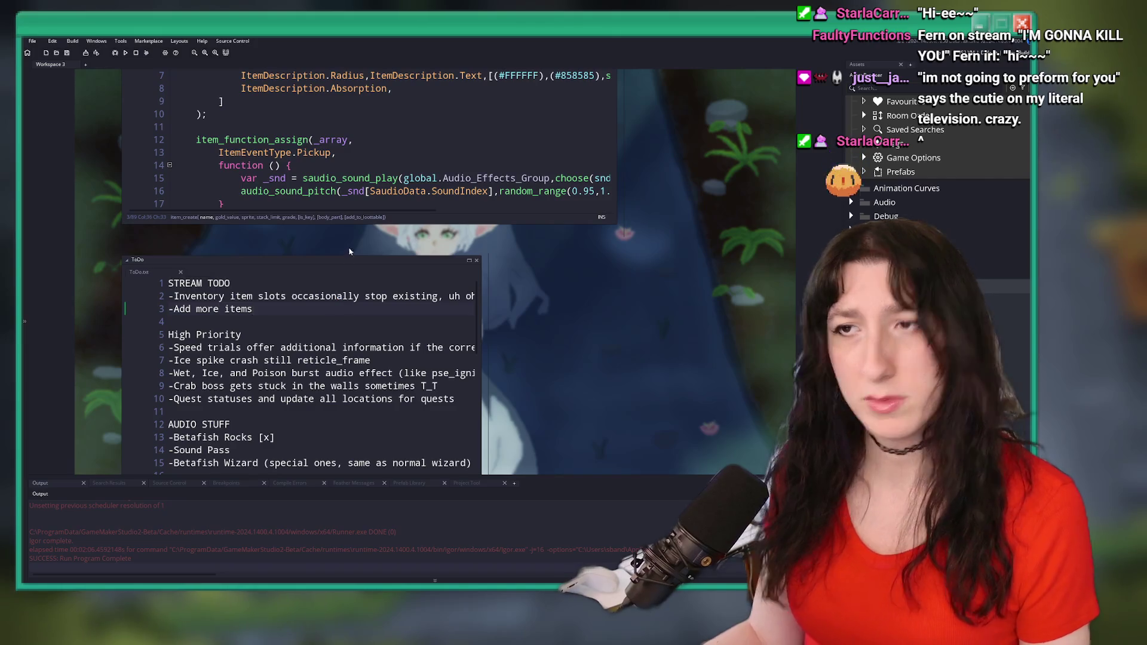
scroll(350, 251, up, 3)
scroll(776, 227, up, 3)
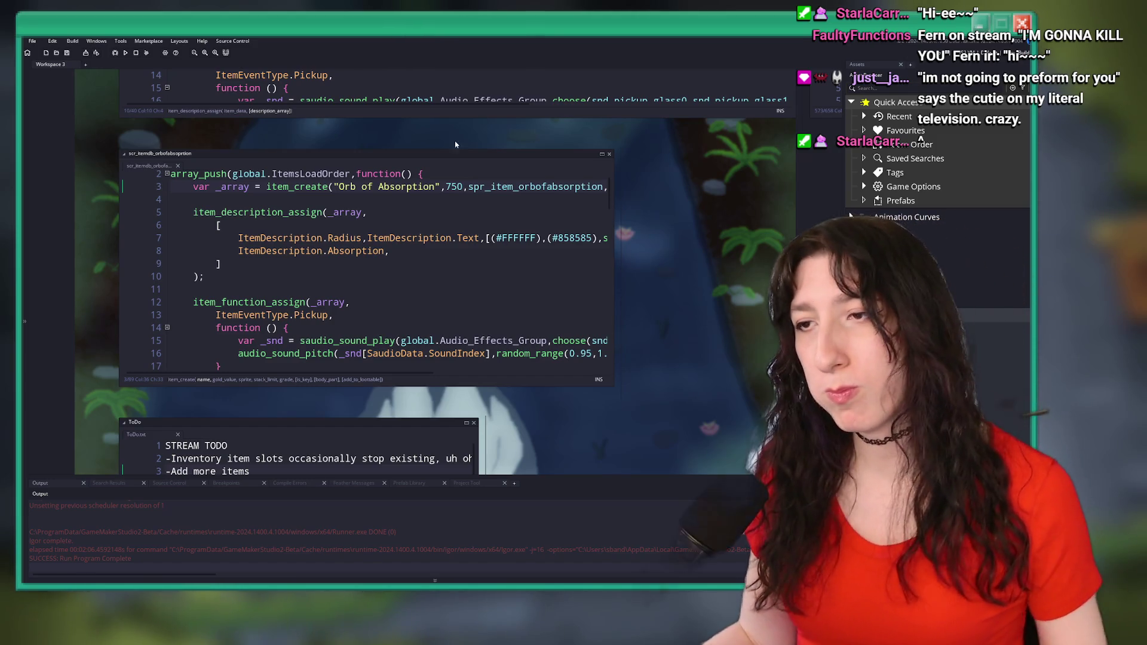
key(Down)
key(Down)
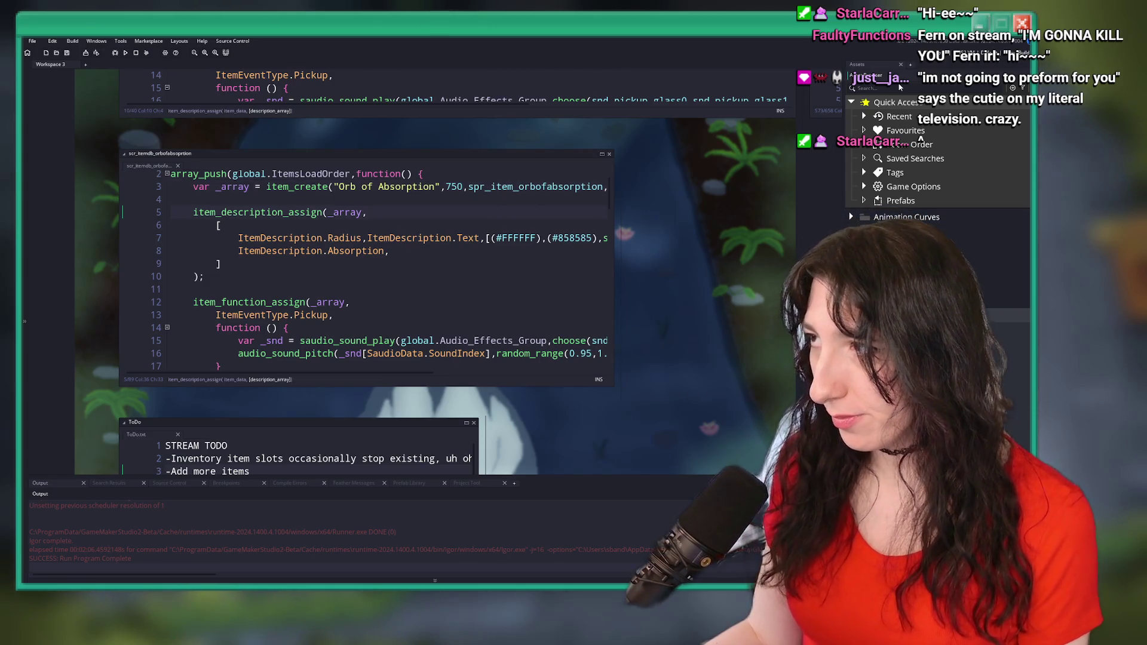
click(902, 87)
text(item)
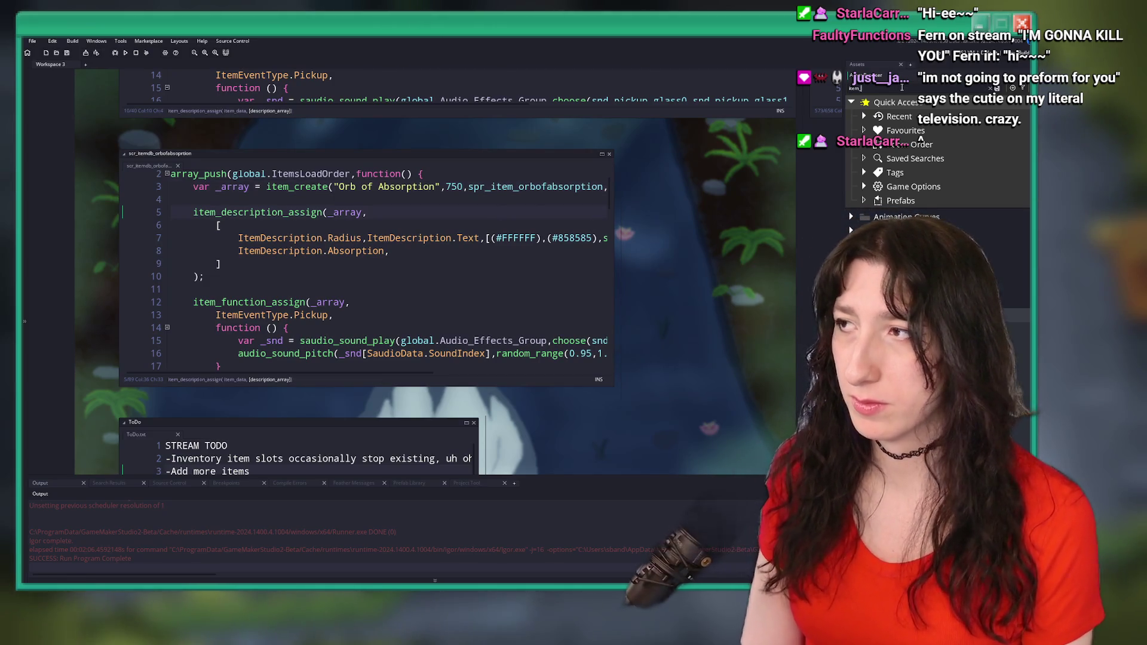
text(db_)
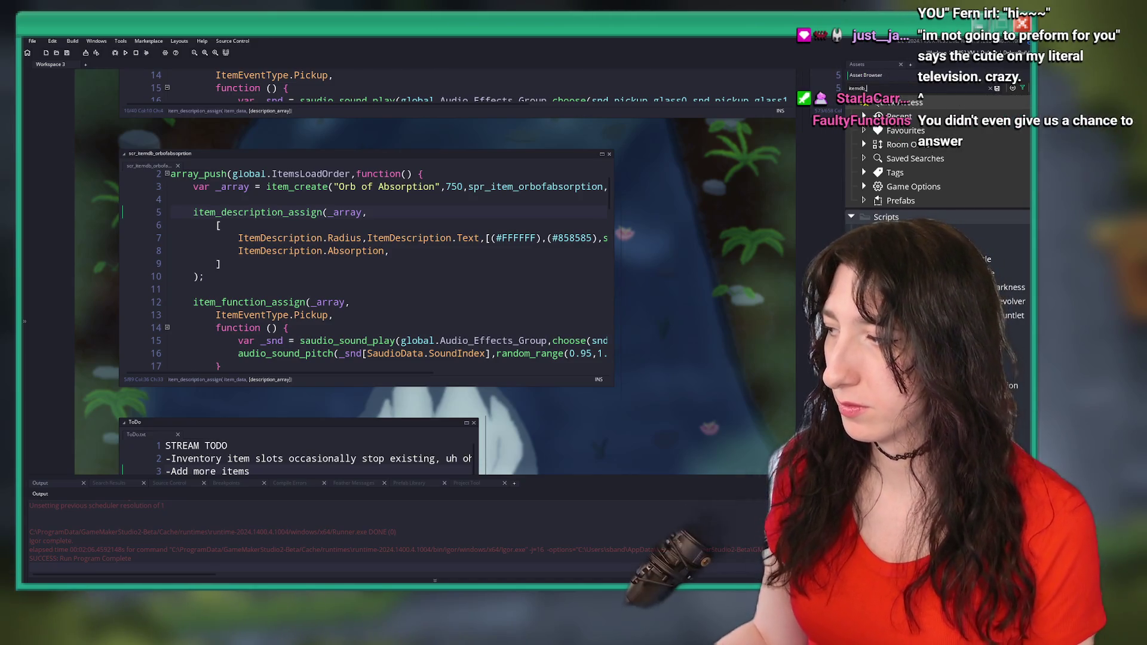
scroll(937, 238, down, 3)
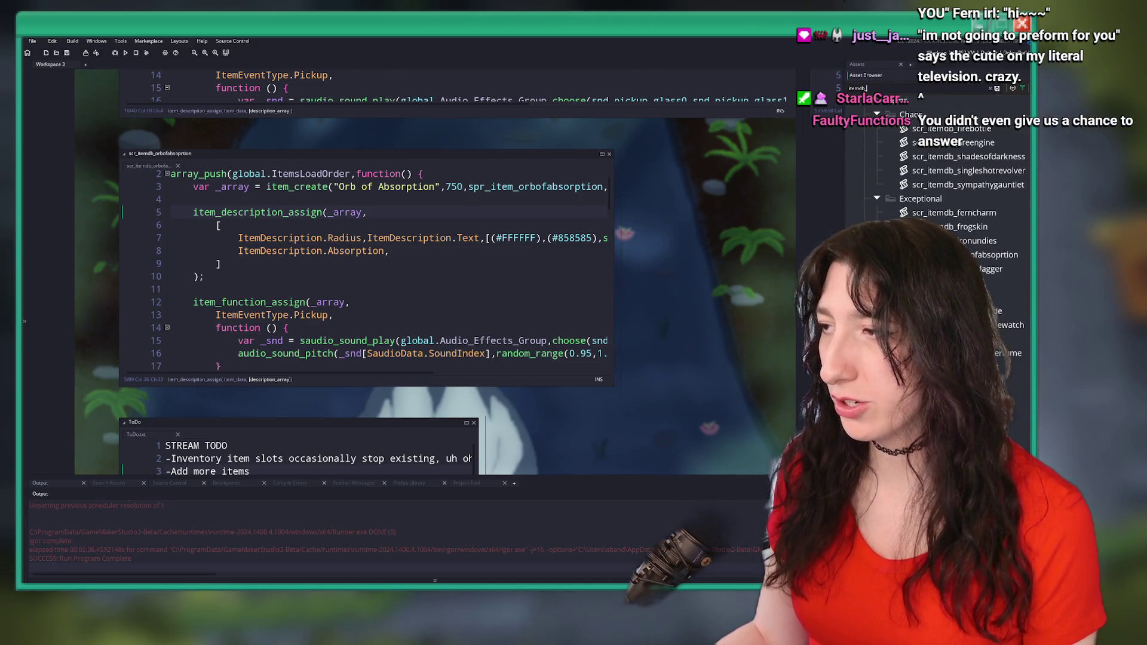
click(967, 155)
click(997, 88)
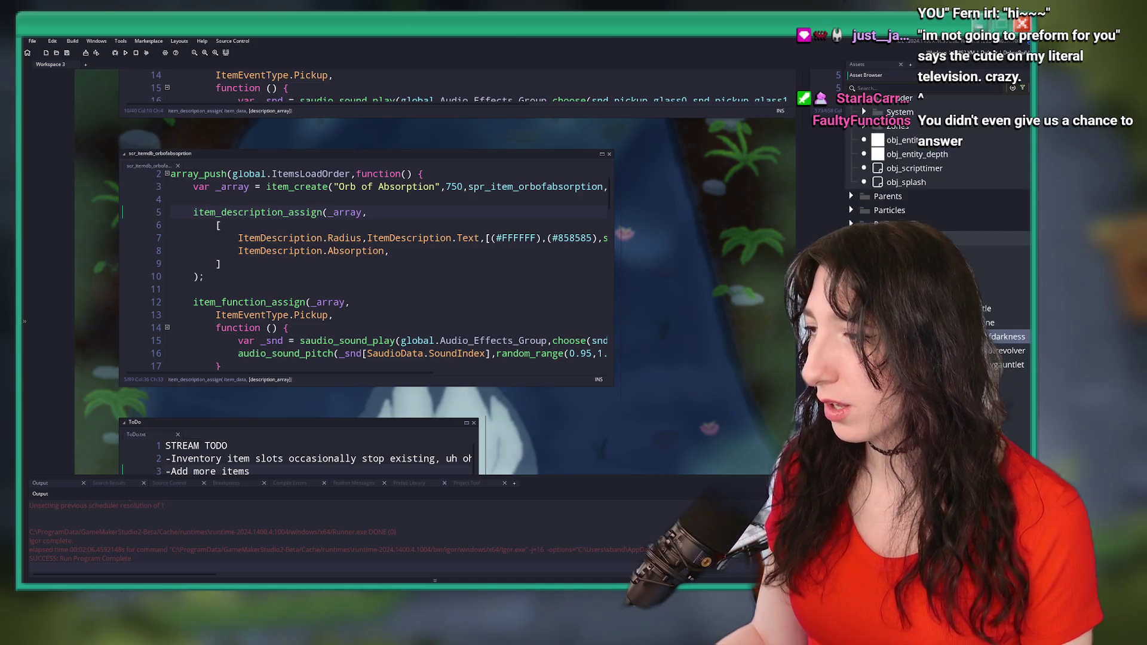
scroll(938, 179, up, 1)
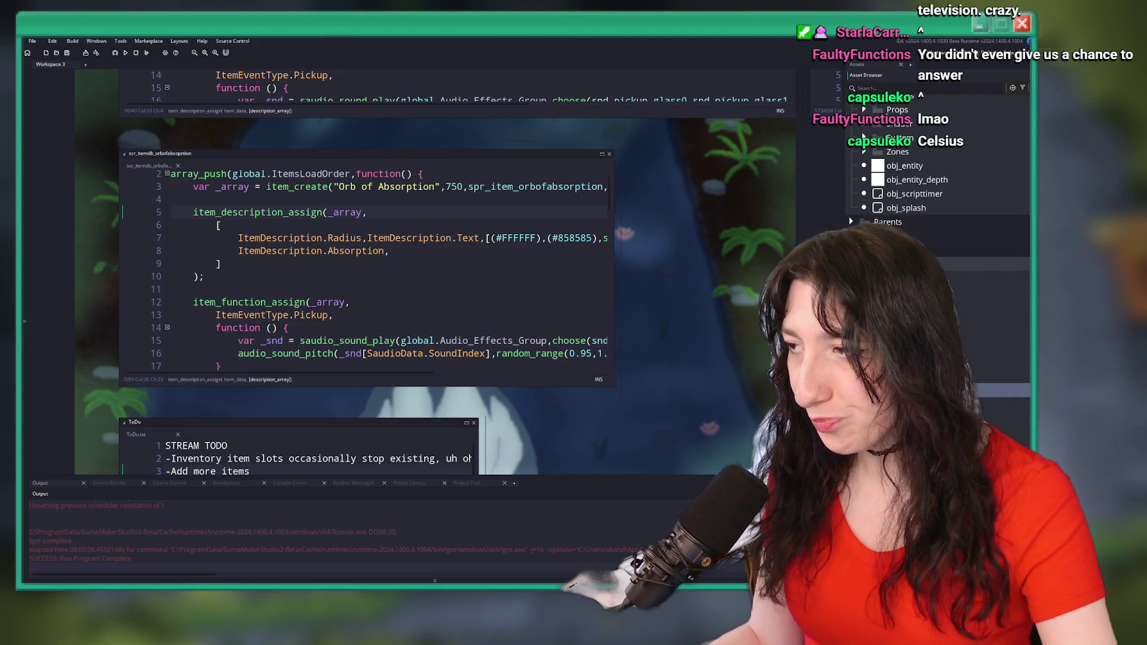
double_click(1004, 390)
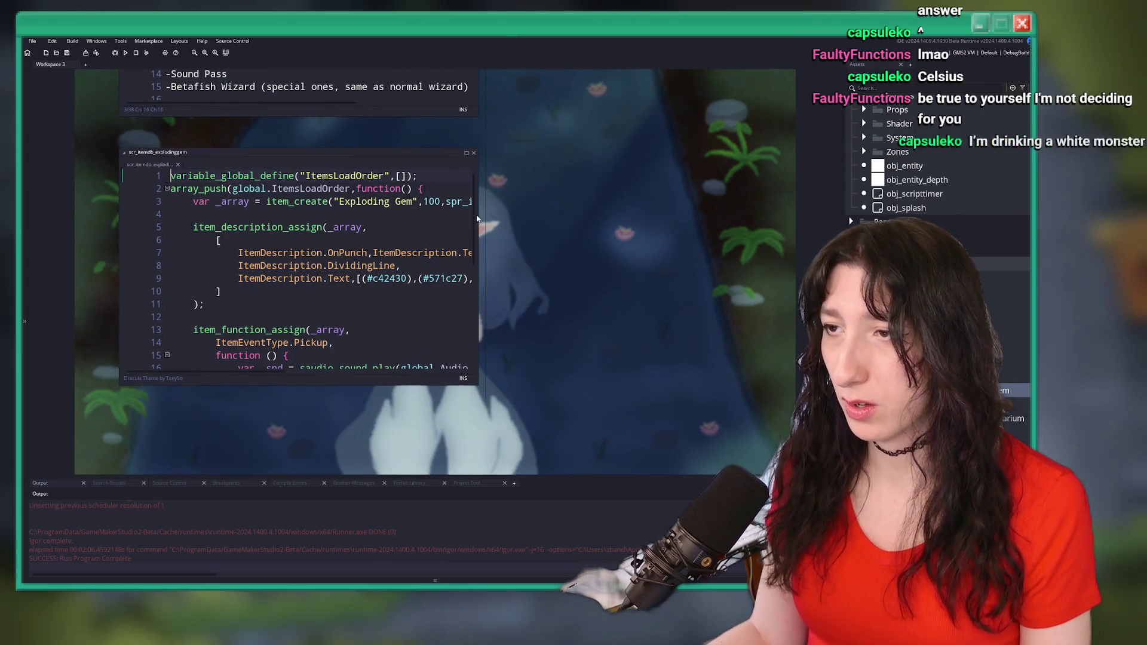
- Widen the Exploding Gem script window and open the Glowbug Terrarium item script
drag(479, 223, 632, 200)
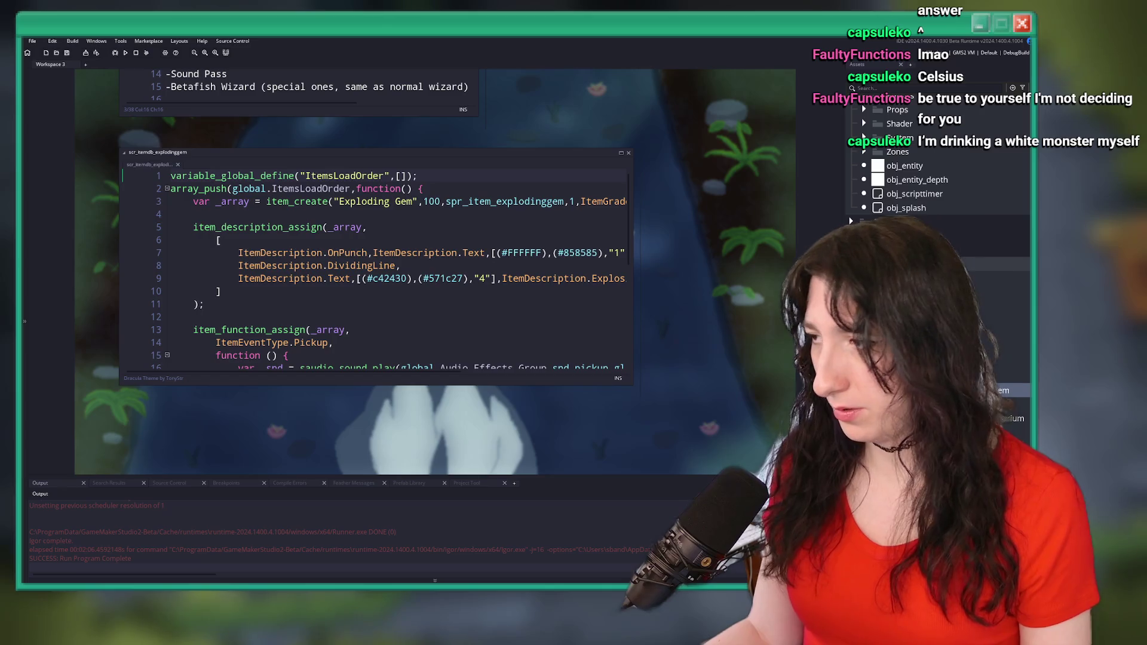
double_click(1009, 418)
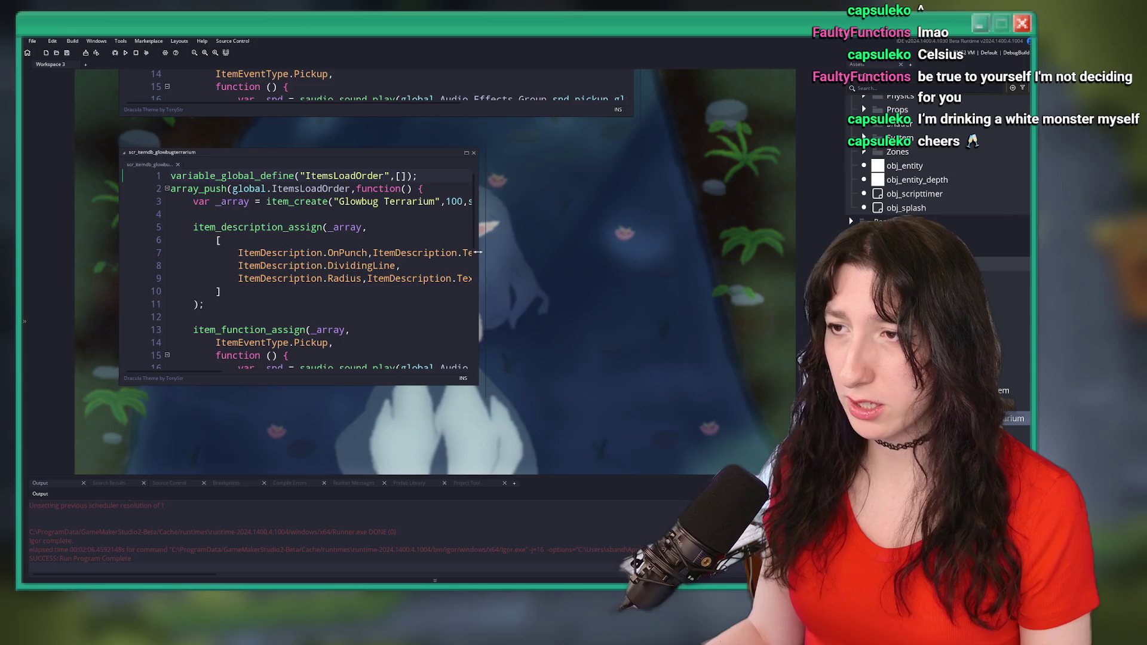
drag(478, 253, 660, 254)
scroll(613, 258, down, 1)
scroll(613, 257, up, 1)
scroll(612, 257, down, 2)
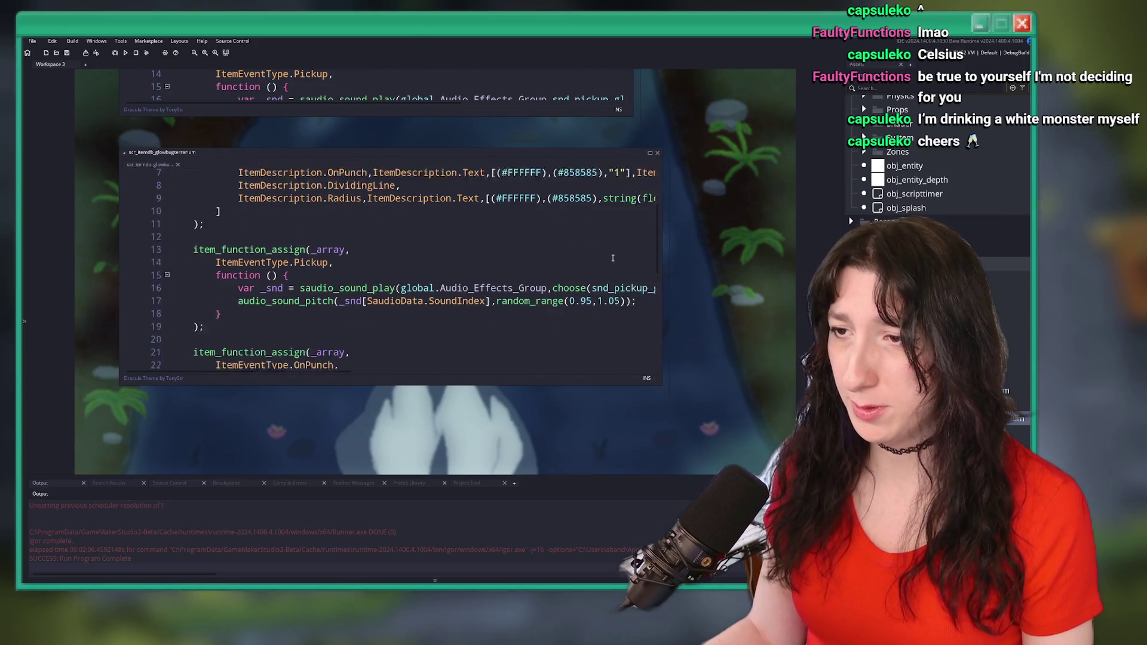
scroll(612, 257, down, 1)
scroll(612, 258, up, 2)
- Undo the last change at the end of line 9, then close the Glowbug Terrarium code window
click(649, 278)
key(End)
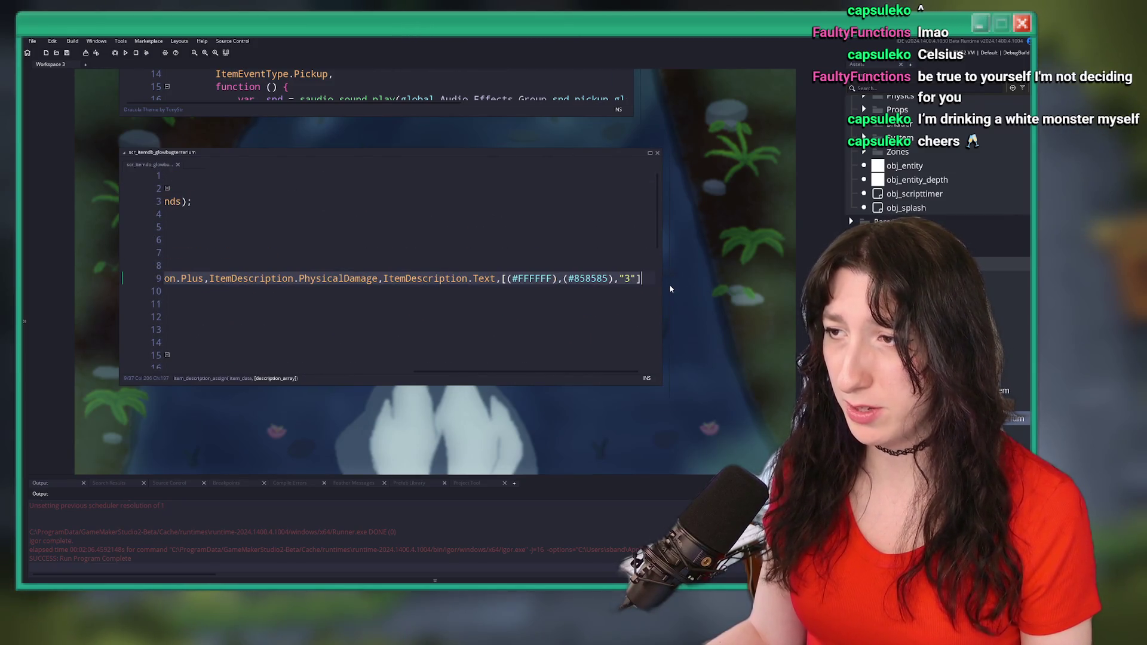
key(ctrl+z)
click(225, 237)
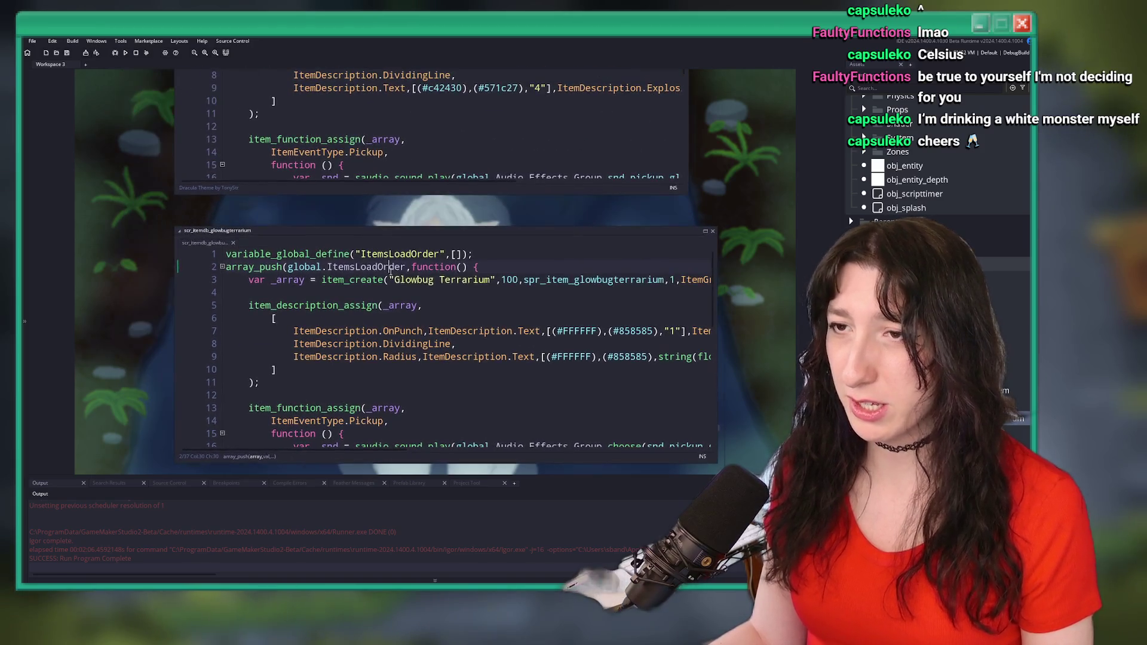
click(233, 242)
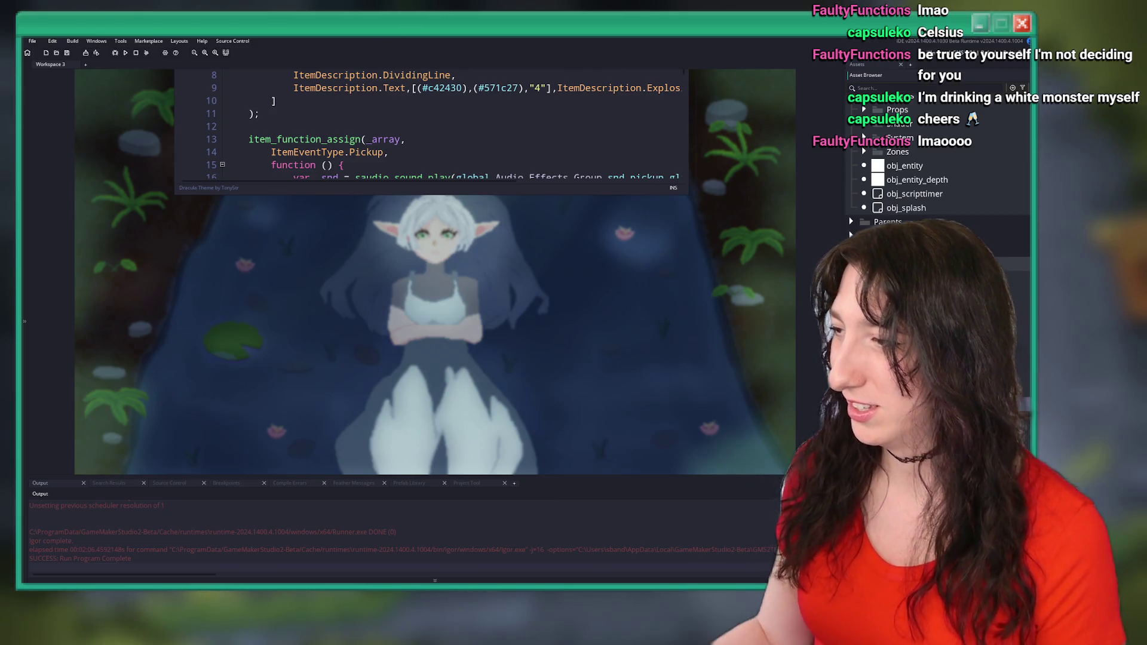
- Open scr_itemdb_lifestealer and rename the item from Orb of Absorption to "Life Stealer"
double_click(908, 390)
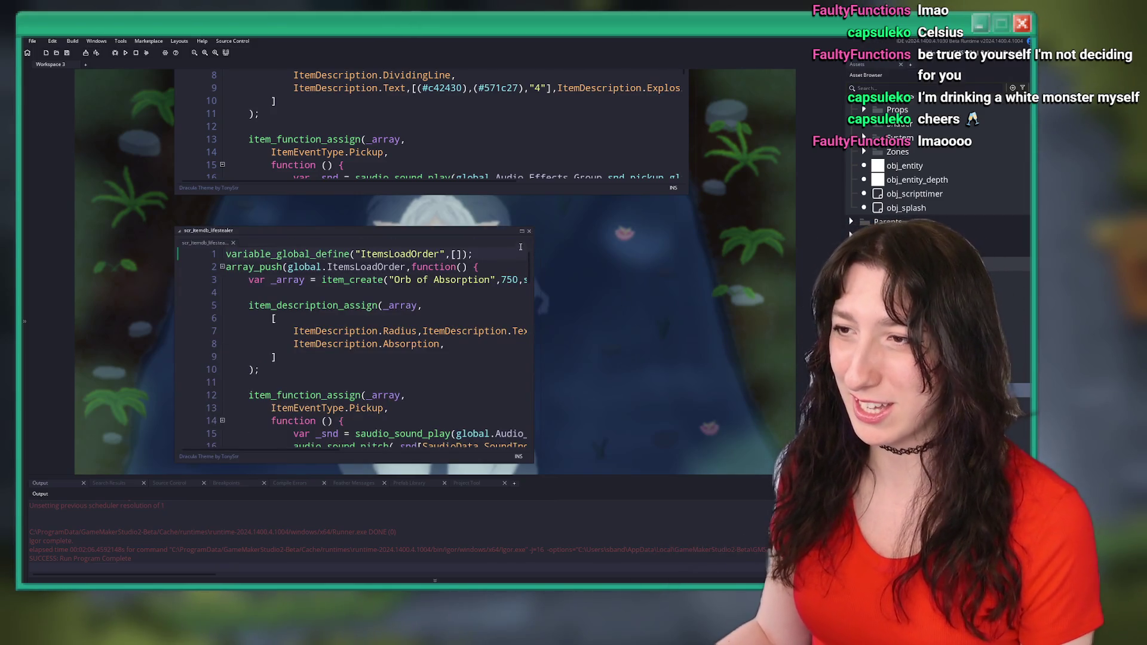
click(521, 232)
click(266, 111)
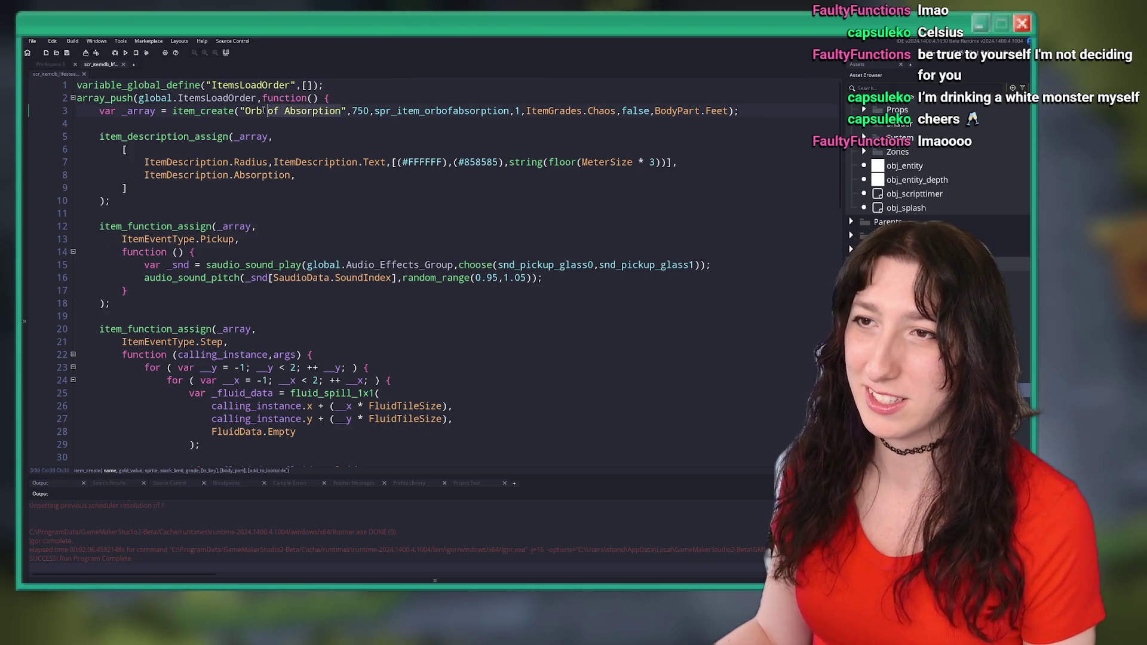
key(ctrl+shift+Right)
key(ctrl+shift+Right)
key(ctrl+shift+Right)
text(Life Stealerk)
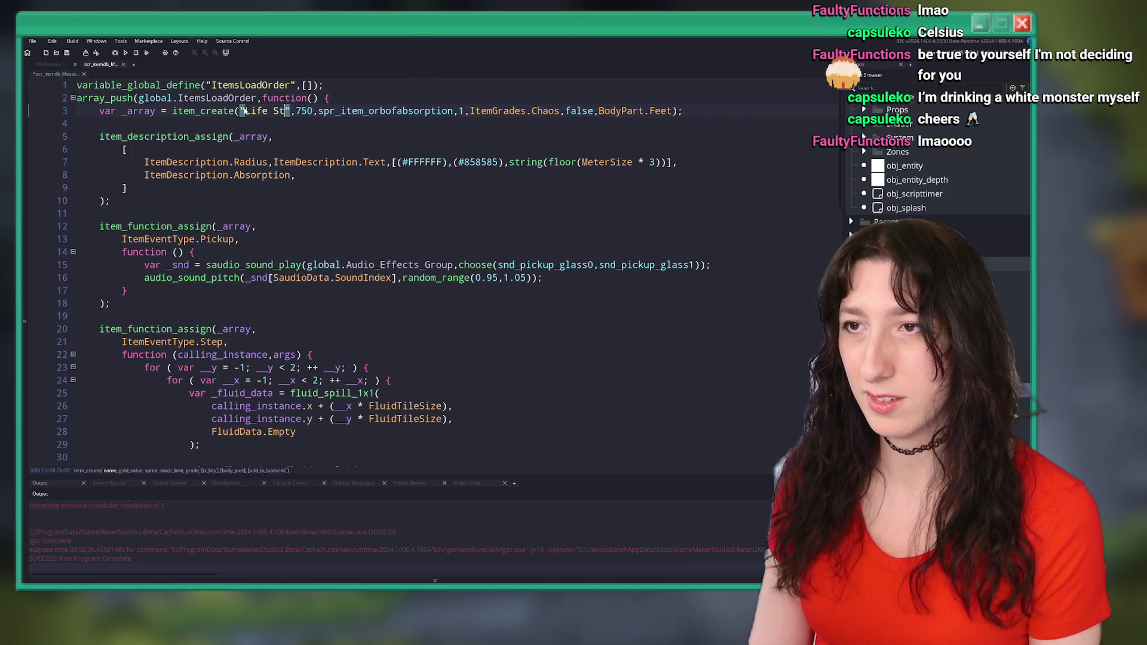
key(BackSpace)
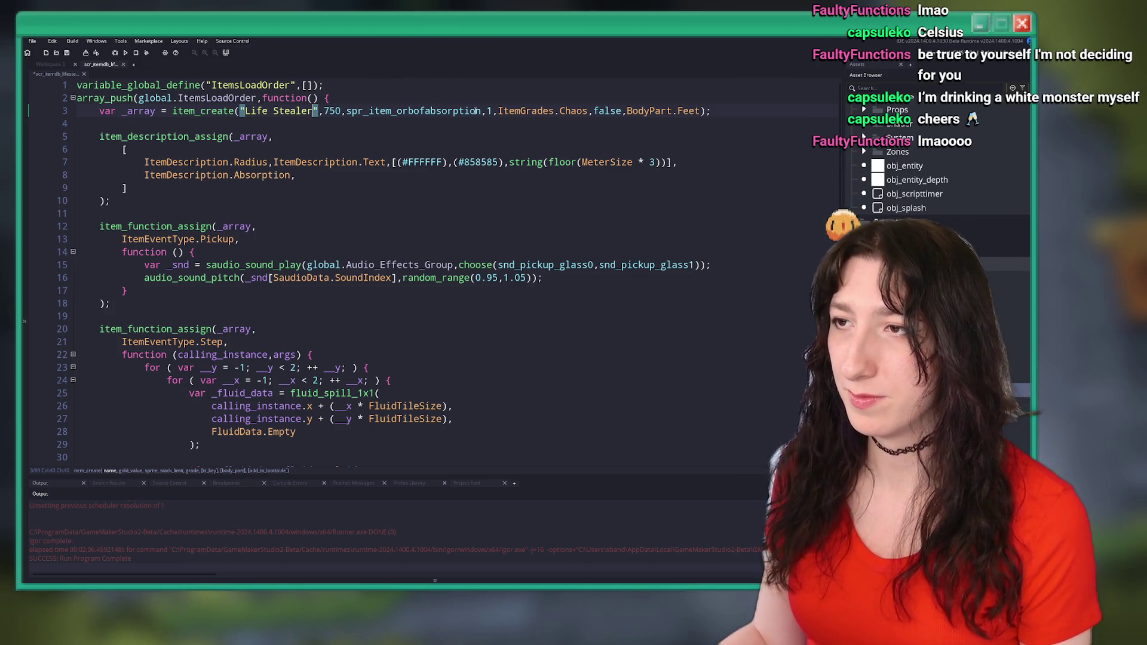
- Change the item sprite to spr_item_lifestealer and save the script
drag(481, 111, 398, 111)
text(lifest)
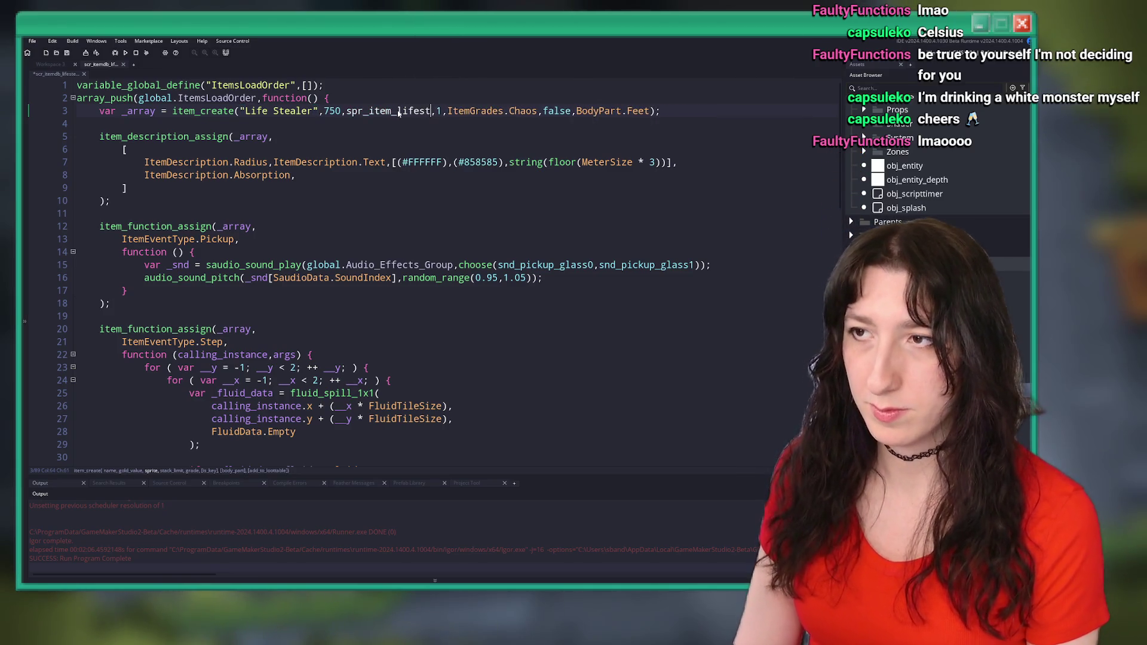
text(le)
key(BackSpace)
text(ealer)
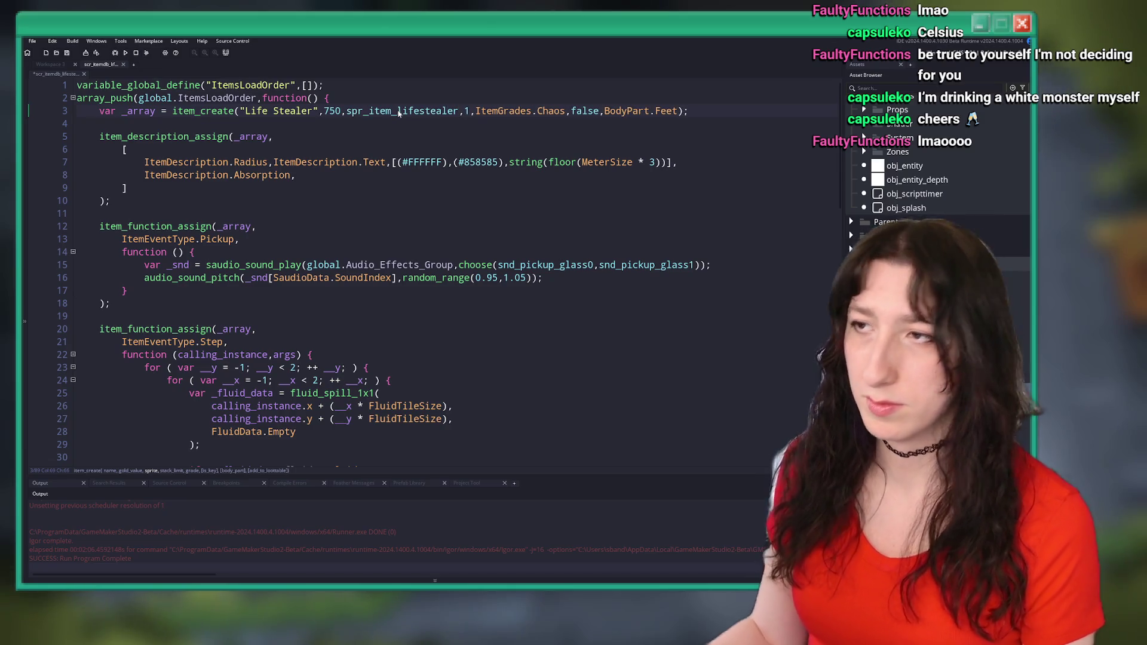
key(ctrl+s)
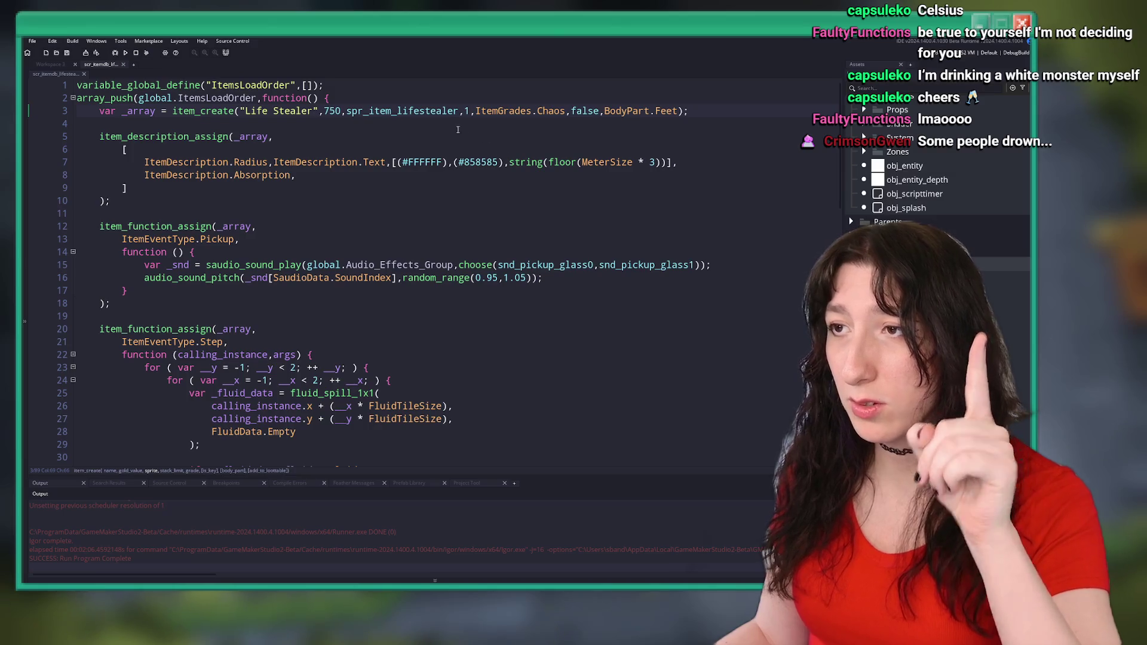
- Replace the Chaos grade with ItemGrades.Exceptional
click(555, 111)
double_click(556, 110)
text(Exce)
key(Return)
click(744, 112)
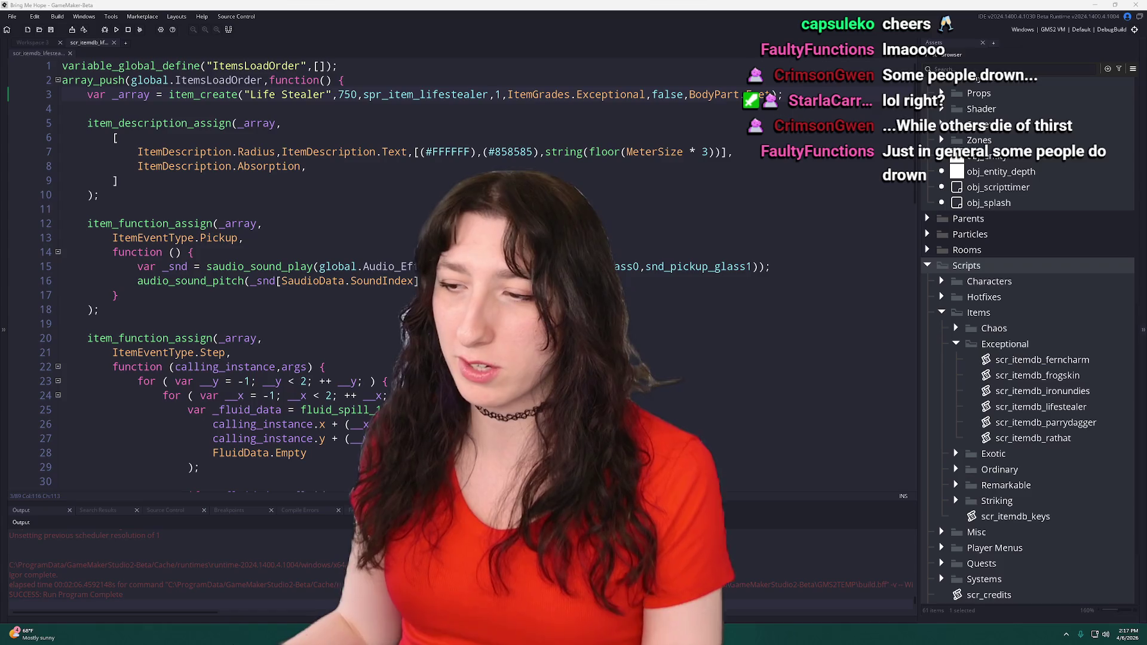
- Switch from GameMaker to Aseprite with Items 3.aseprite open
key(alt+Tab)
- Create a new 512x512 sprite in Aseprite
click(10, 14)
click(27, 33)
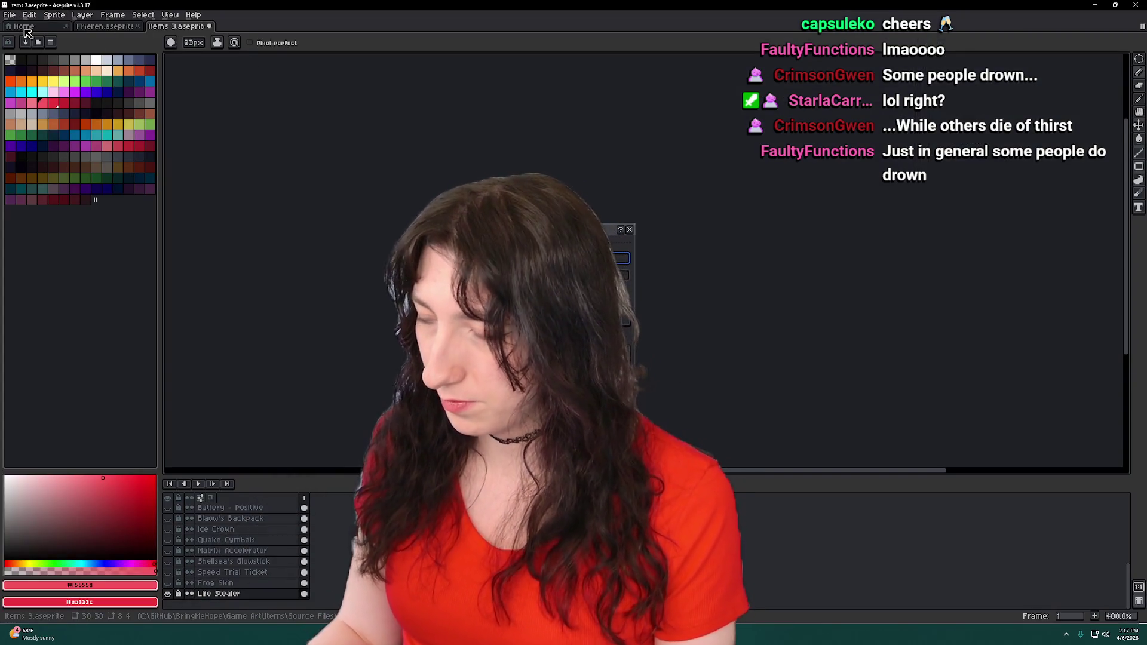
key(Return)
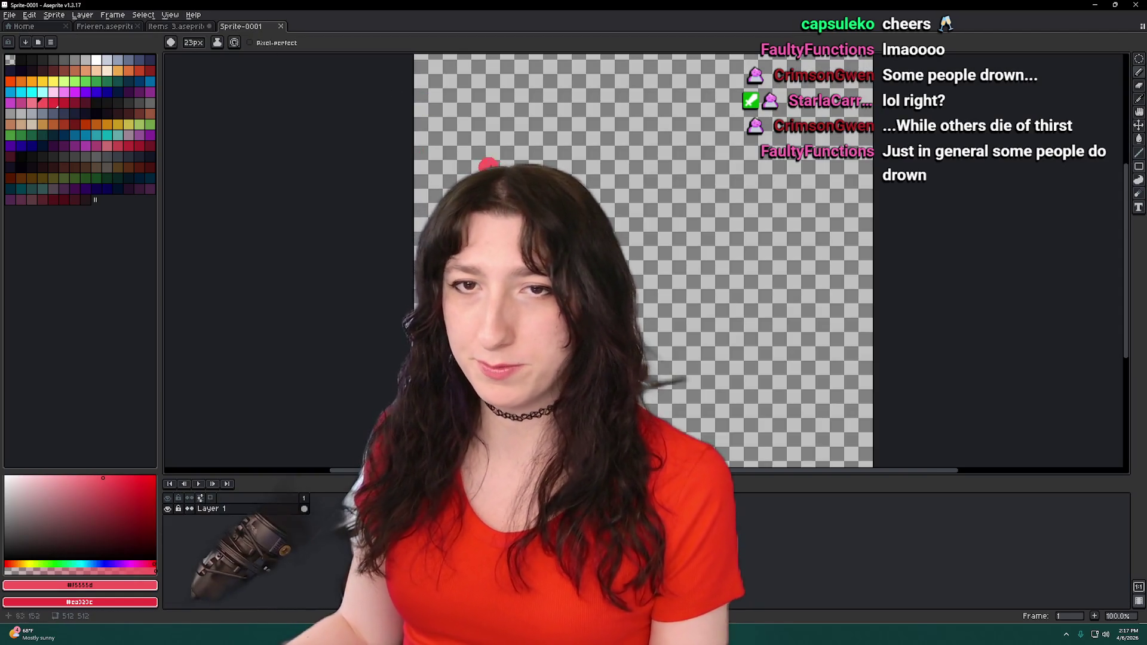
scroll(559, 232, right, 5)
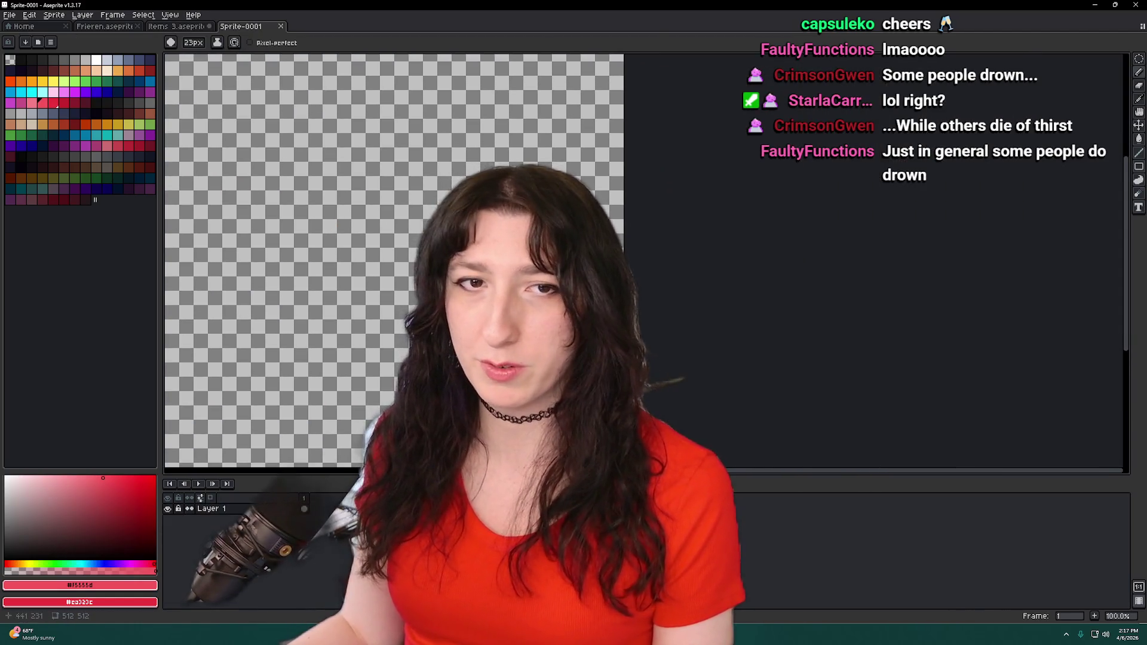
key(ctrl+z)
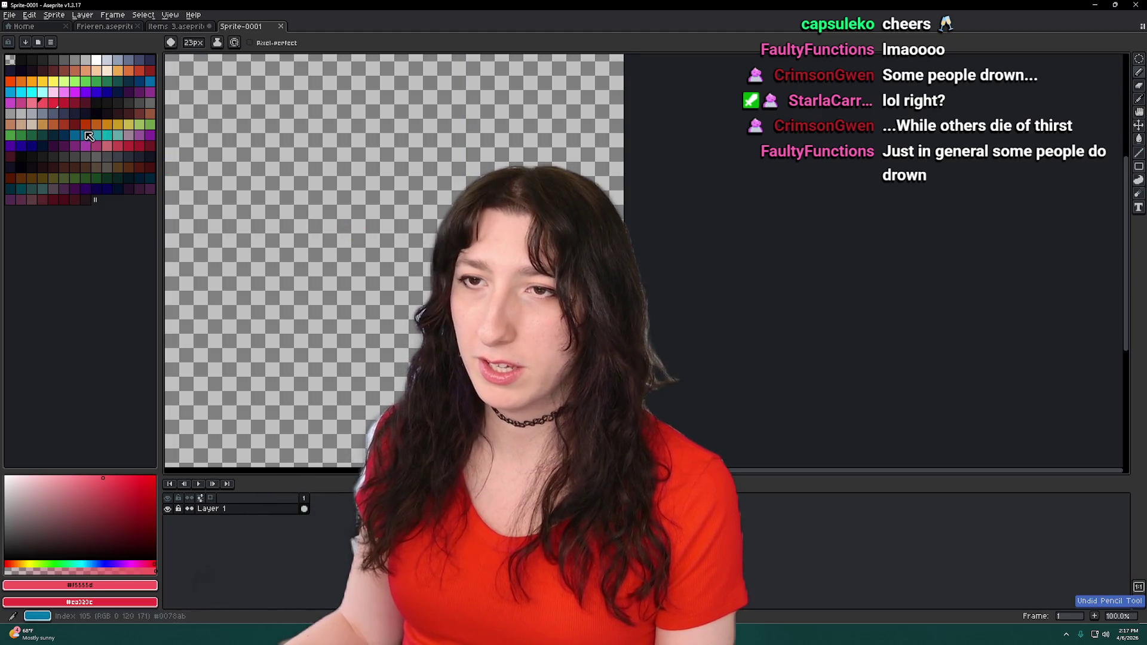
- Draw a curving blue wave line across the canvas and fill the area below it blue
click(96, 135)
key(Tab)
click(10, 91)
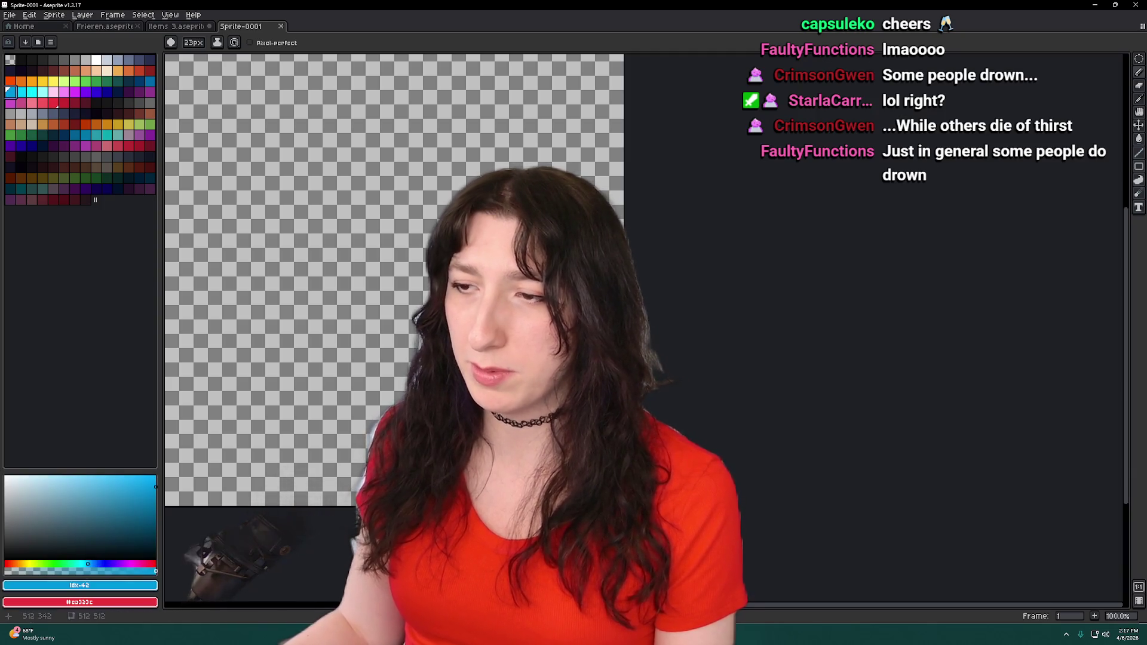
drag(364, 347, 273, 281)
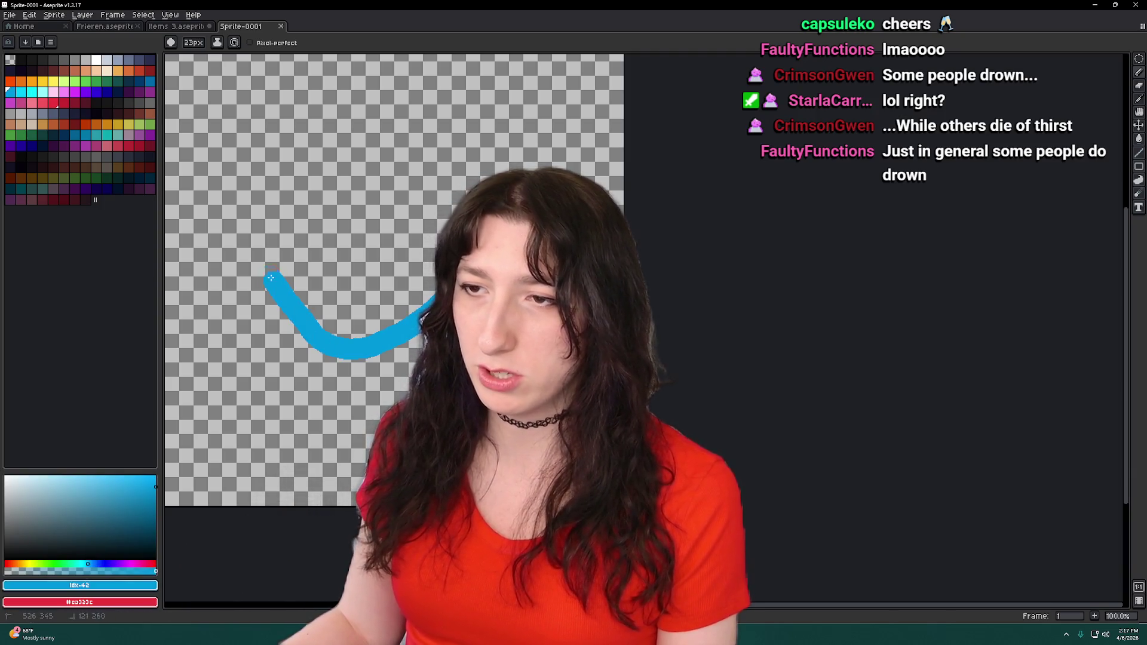
drag(208, 231, 167, 251)
key(g)
click(269, 418)
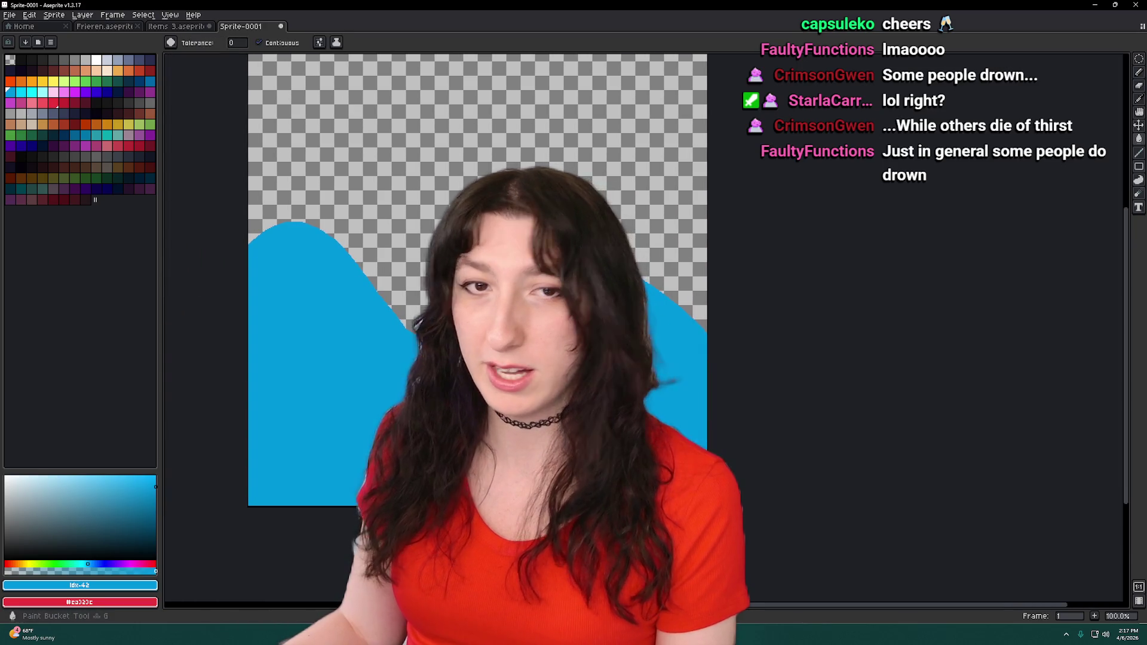
- Pick black as the drawing colour and add a new Layer 2
scroll(333, 341, up, 1)
scroll(358, 286, down, 1)
scroll(360, 285, up, 1)
click(30, 58)
key(shift+n)
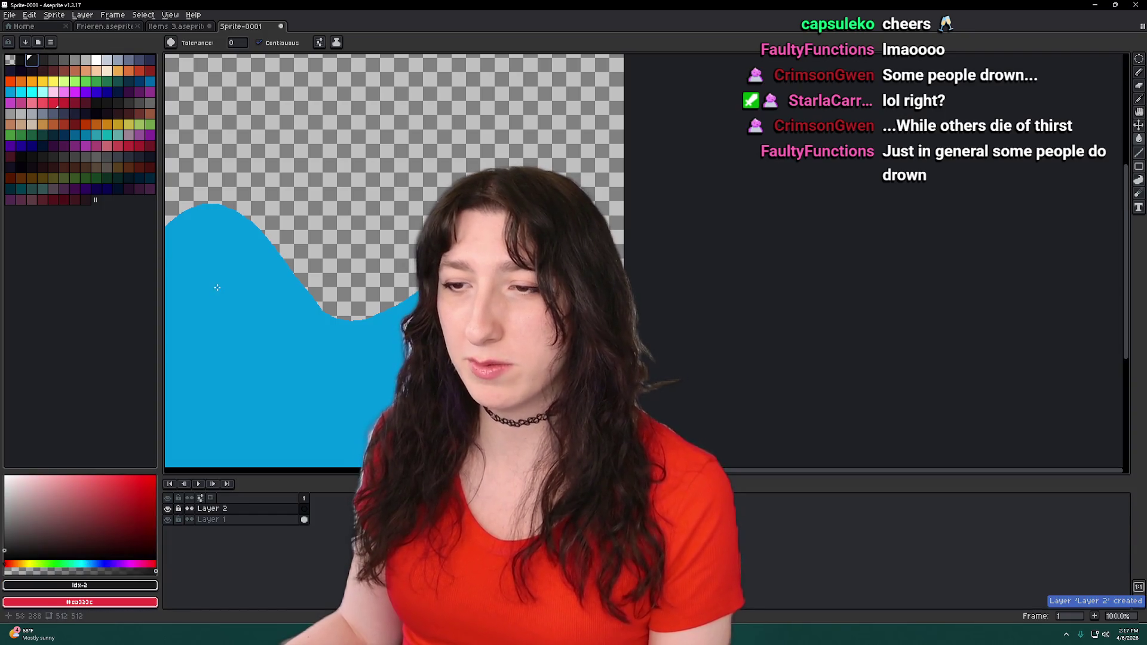
- With the black pencil on Layer 2, draw stick-figure lines over the blue water
key(b)
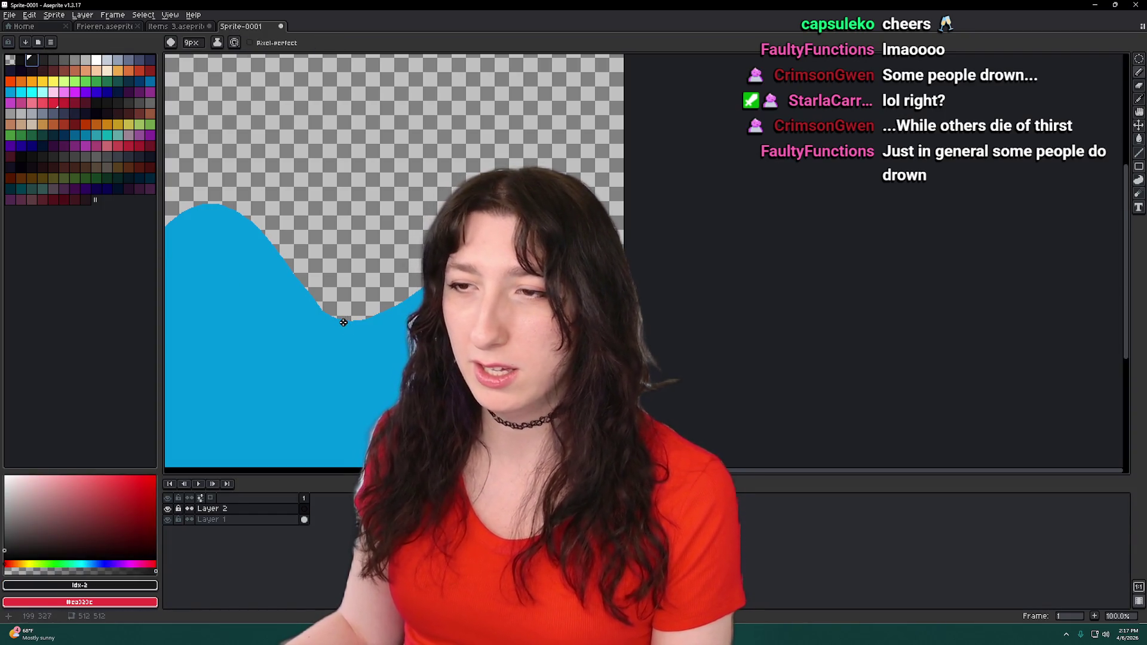
scroll(344, 323, up, 1)
scroll(344, 323, down, 1)
key(ctrl+z)
key(ctrl+z)
drag(367, 446, 385, 403)
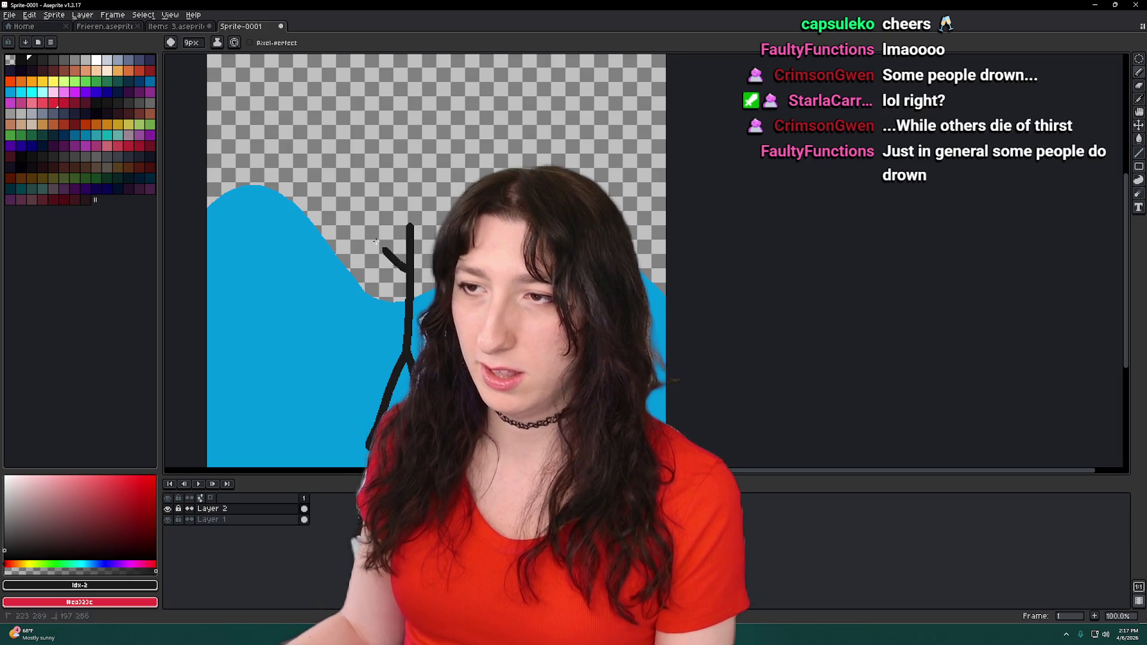
mouse_move(481, 264)
mouse_down()
mouse_move(420, 299)
mouse_move(430, 279)
mouse_move(278, 266)
mouse_up()
scroll(404, 298, down, 1)
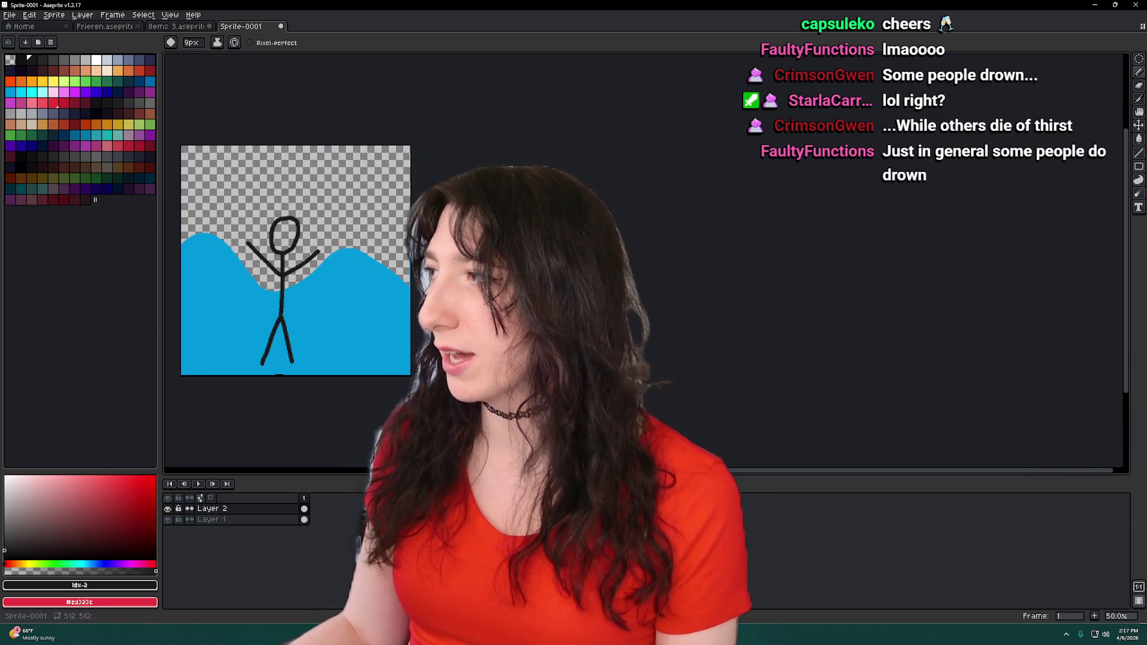
mouse_move(269, 301)
mouse_down()
mouse_move(357, 301)
mouse_move(399, 276)
mouse_up()
scroll(357, 302, up, 3)
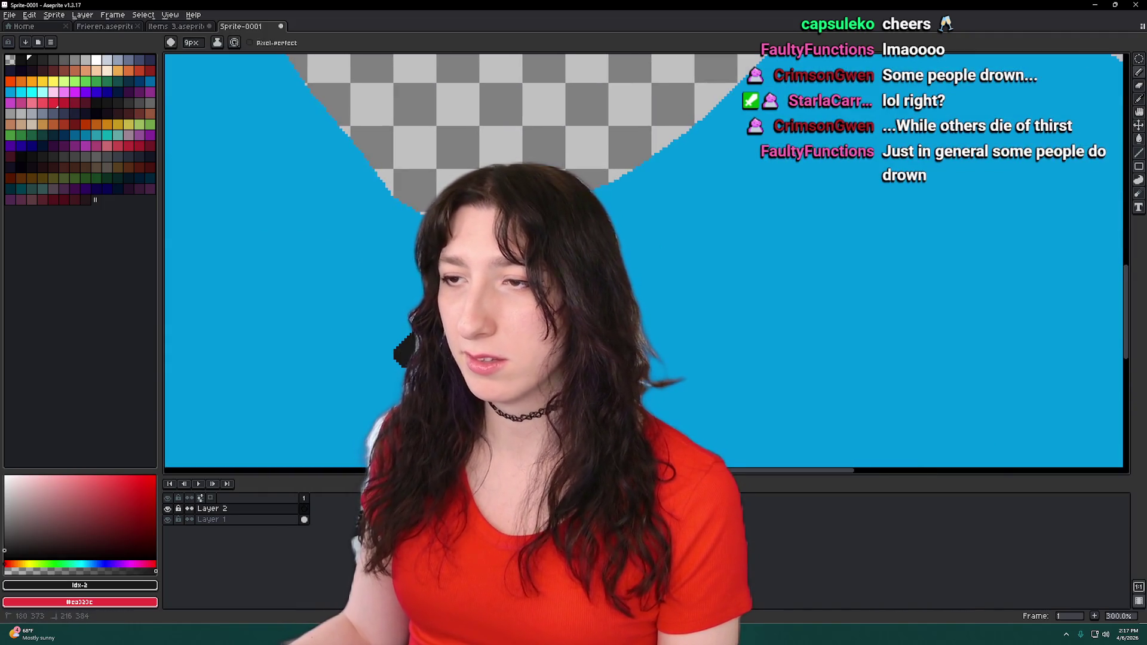
scroll(416, 248, down, 2)
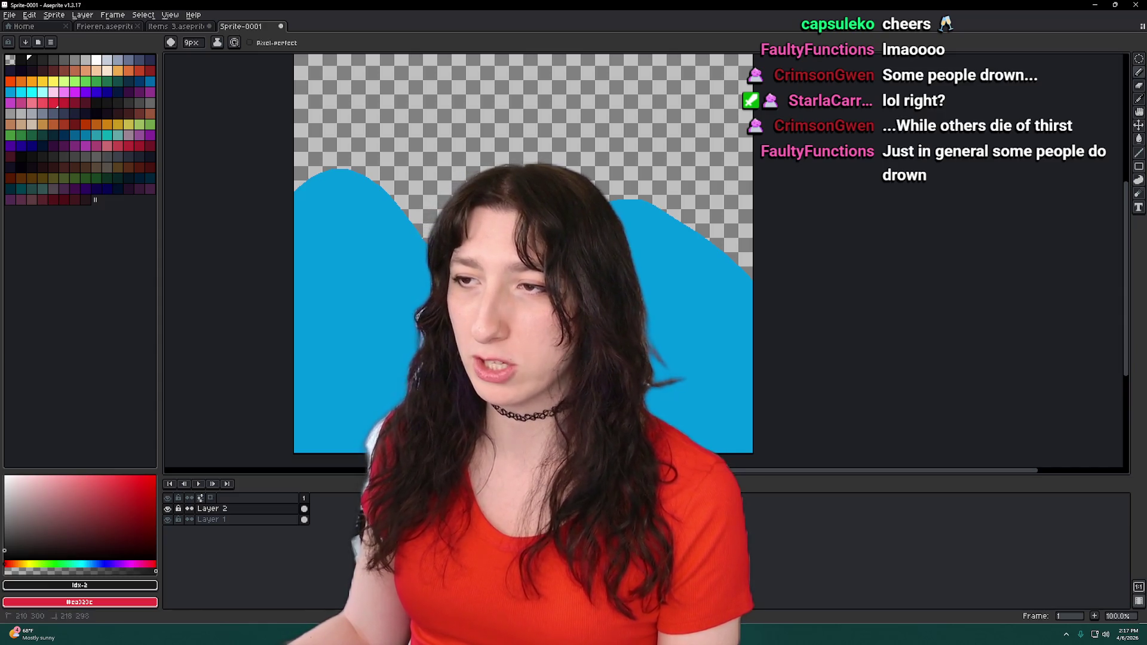
key(m)
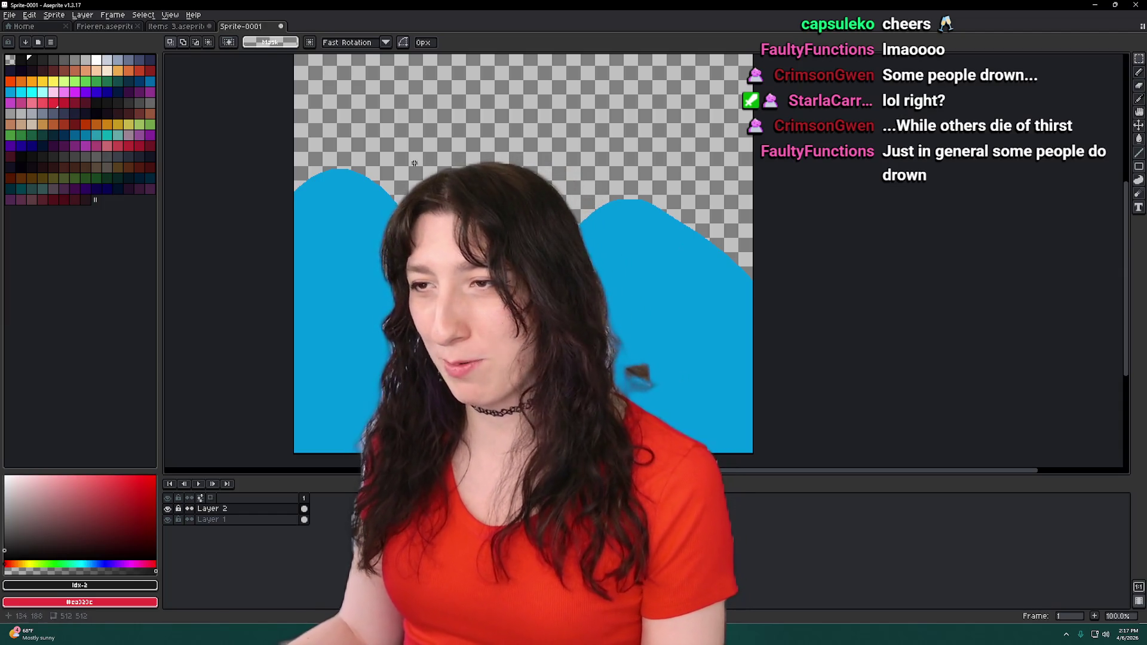
- Select the stick figure with a rectangle and move it about 77 pixels higher in the water
key(ctrl+t)
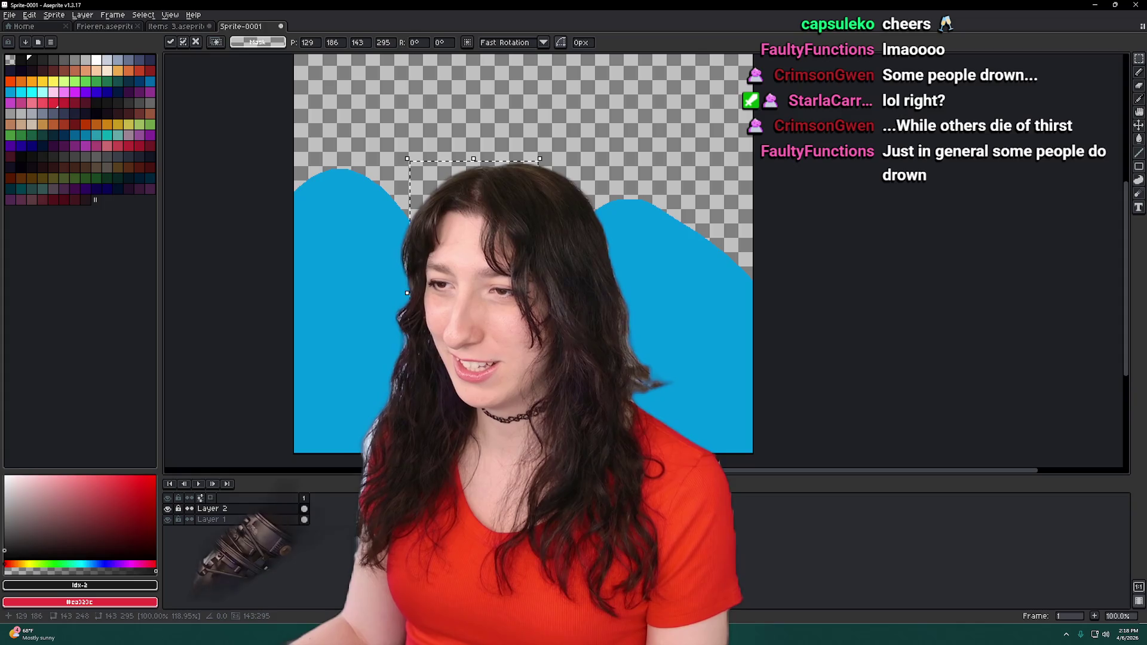
key(Return)
scroll(567, 205, down, 2)
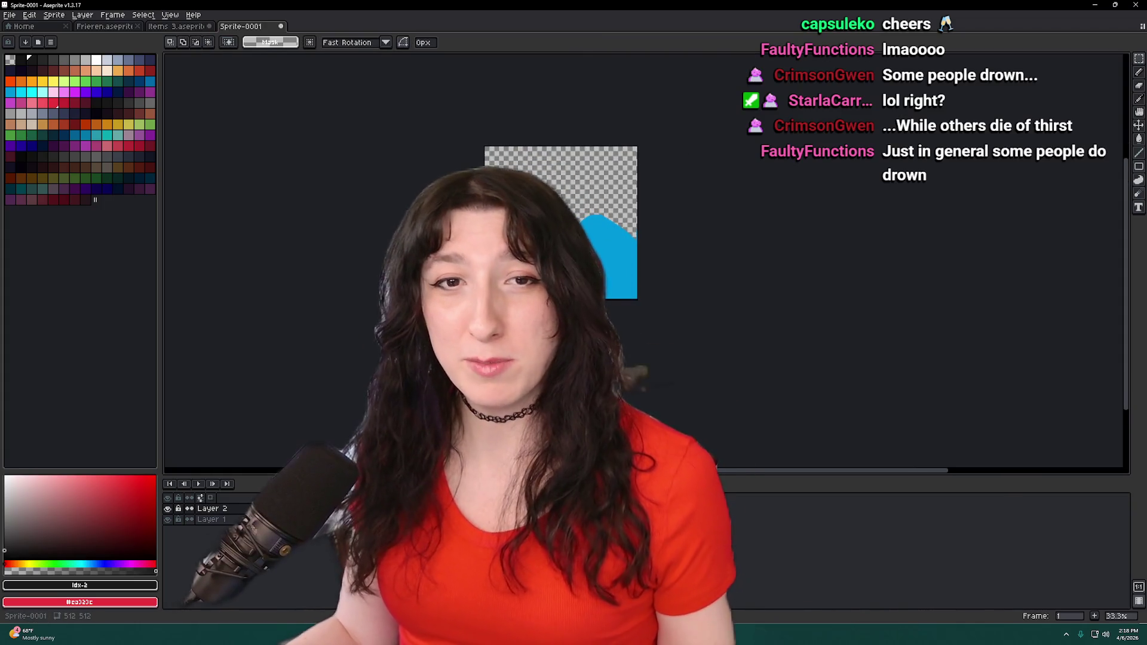
scroll(336, 313, up, 3)
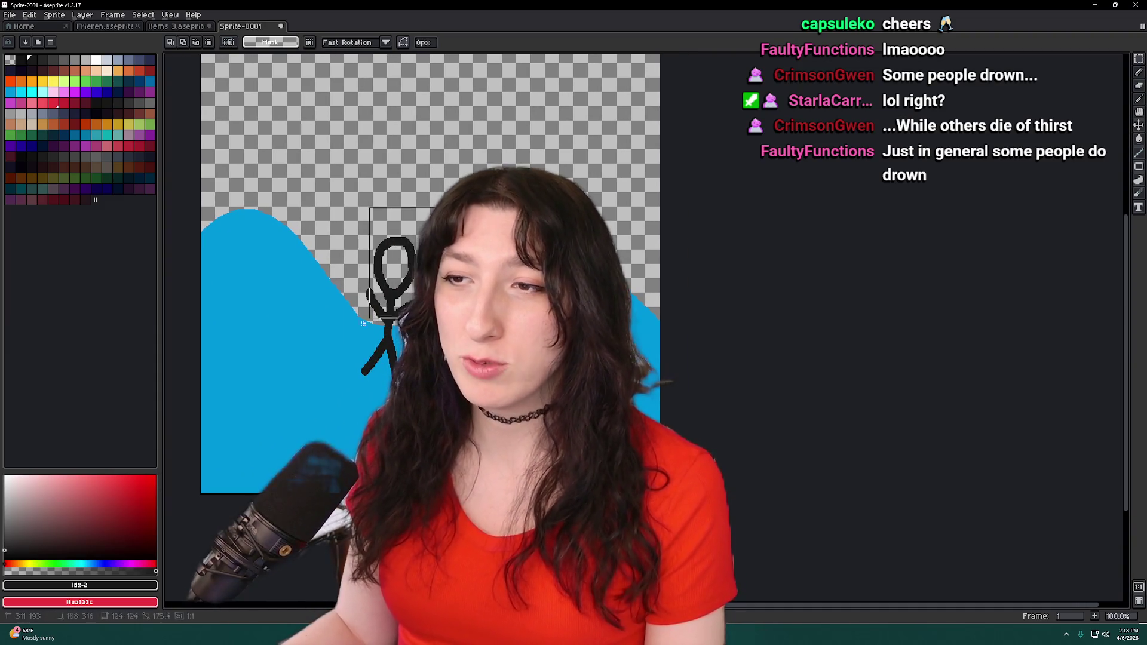
drag(479, 206, 302, 405)
drag(396, 320, 399, 275)
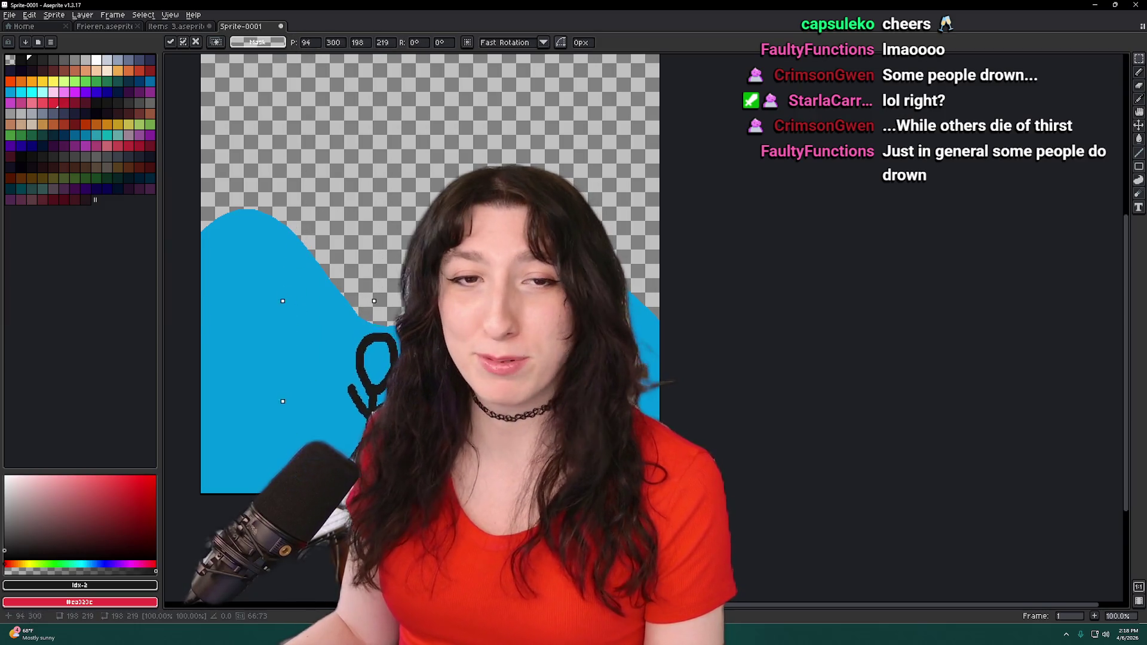
mouse_move(403, 380)
mouse_down()
mouse_move(369, 333)
mouse_move(367, 267)
mouse_move(261, 331)
mouse_move(218, 221)
mouse_move(222, 293)
mouse_move(232, 231)
mouse_move(246, 396)
mouse_move(248, 322)
mouse_move(208, 306)
mouse_move(222, 265)
mouse_move(252, 305)
mouse_up()
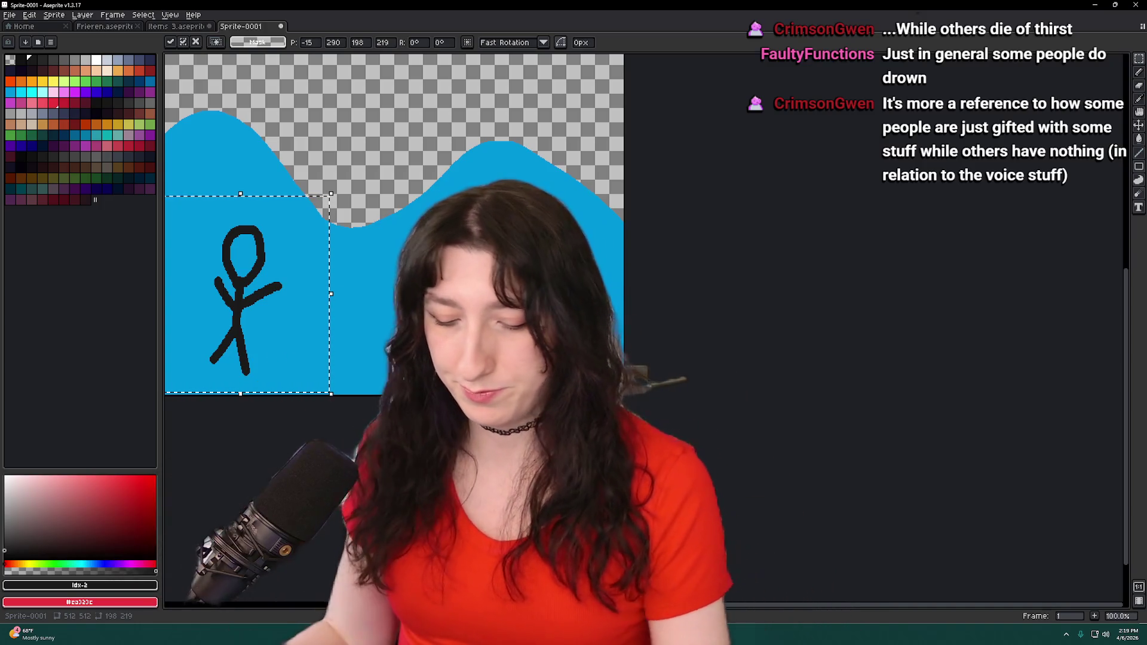
- Delete the small stick figure and sketch curved body and arm strokes for a taller figure
key(Delete)
mouse_move(326, 208)
mouse_down()
mouse_move(404, 249)
mouse_move(386, 328)
mouse_up()
key(b)
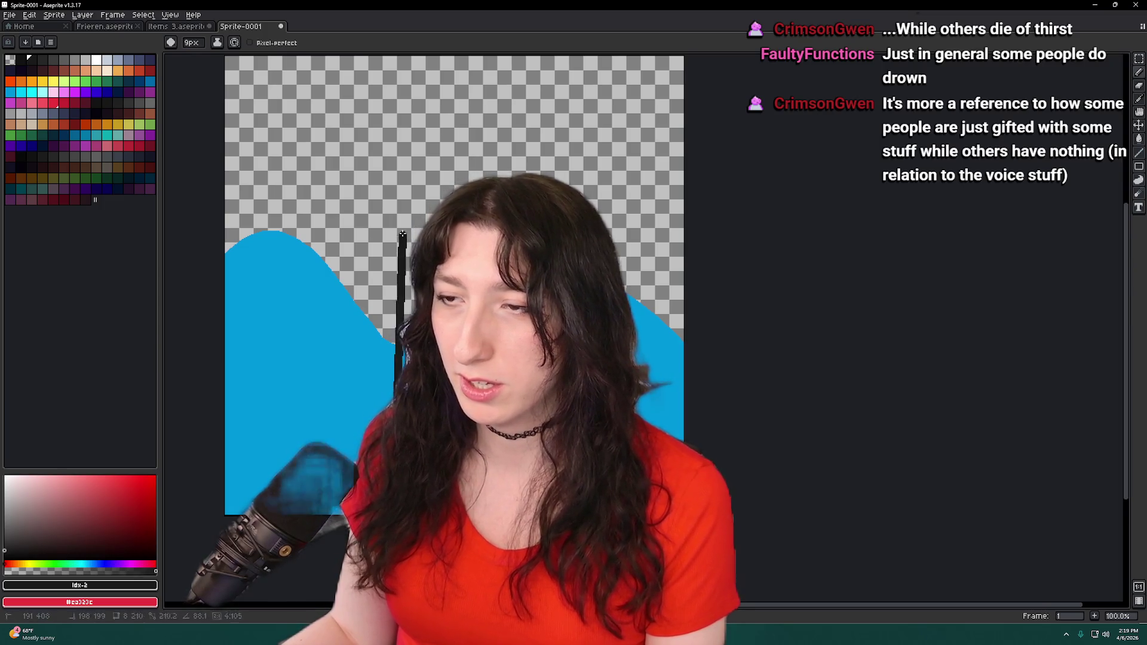
scroll(405, 340, up, 3)
mouse_move(398, 342)
mouse_down()
mouse_move(357, 308)
mouse_move(358, 285)
mouse_up()
key(ctrl+z)
drag(400, 341, 326, 263)
drag(430, 281, 412, 281)
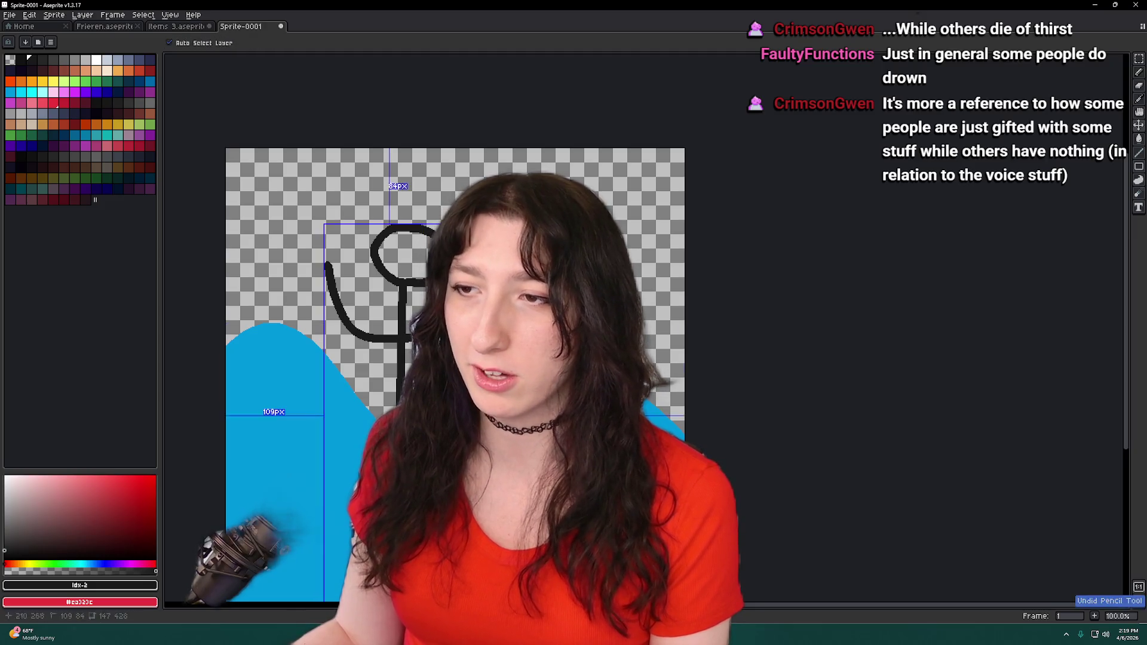
key(Delete)
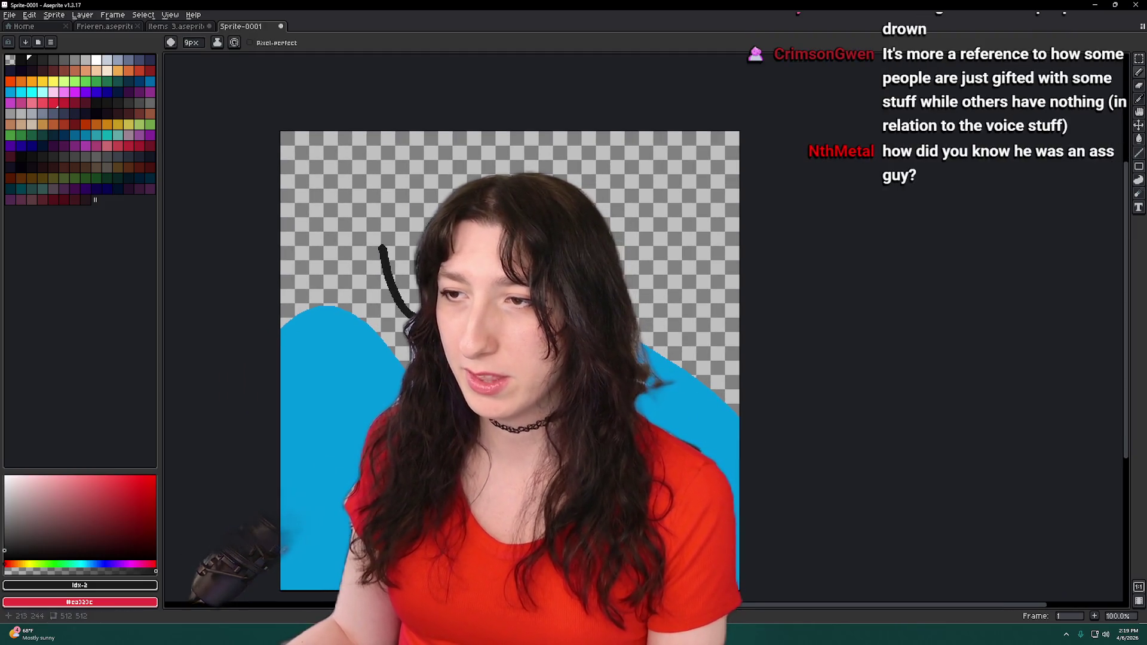
key(ctrl+d)
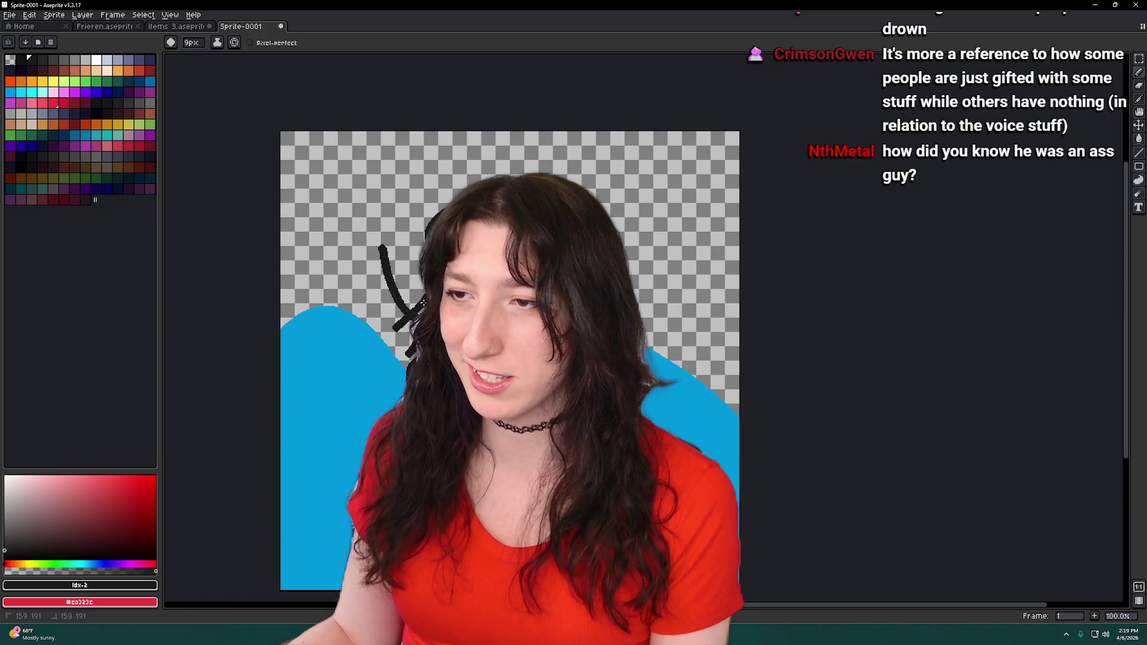
key(minus)
- Select the whole canvas and move the drawing right and down so the figure stands in the waves
key(m)
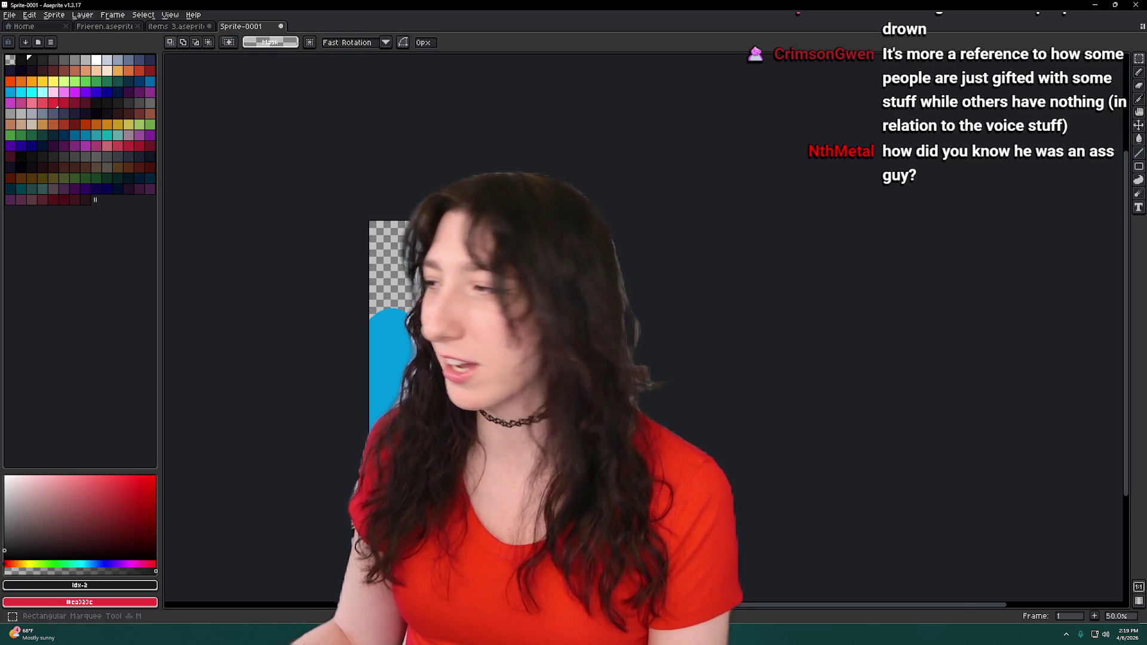
drag(457, 364, 398, 299)
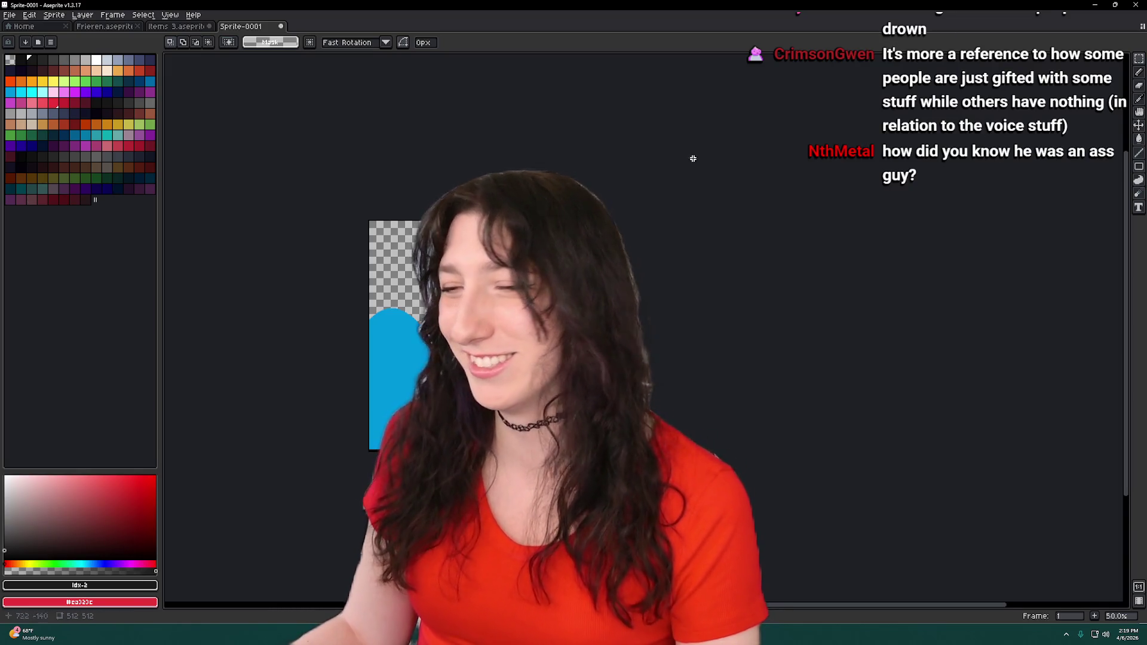
drag(414, 348, 524, 206)
key(ctrl+a)
key(ctrl+t)
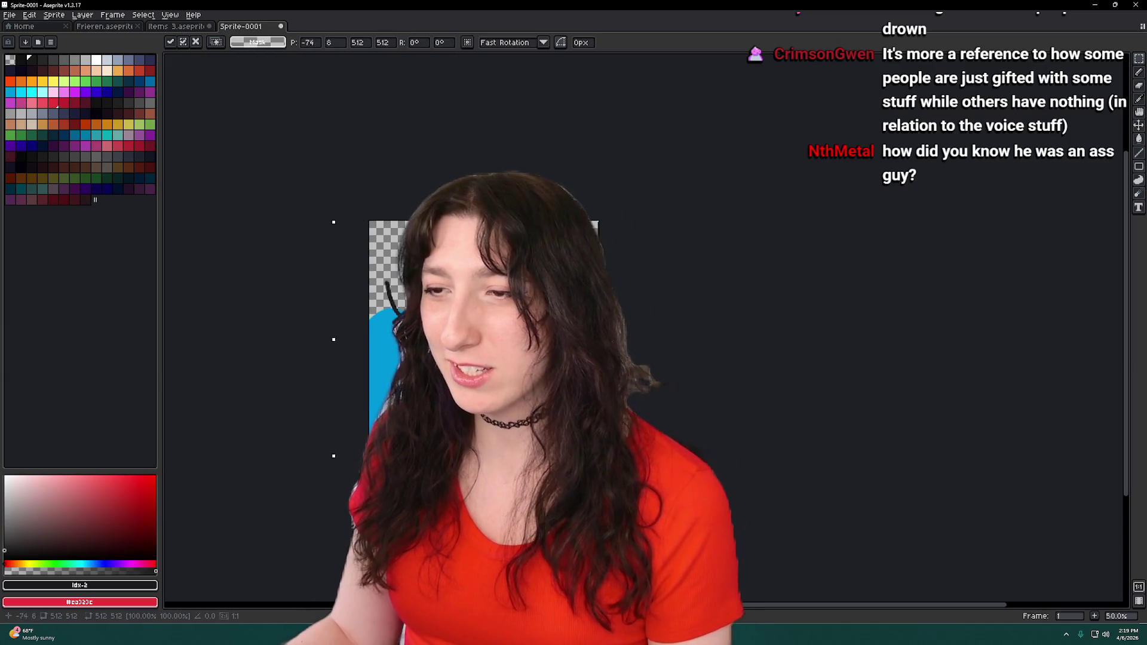
mouse_move(478, 299)
mouse_down()
mouse_move(543, 322)
mouse_move(474, 323)
mouse_up()
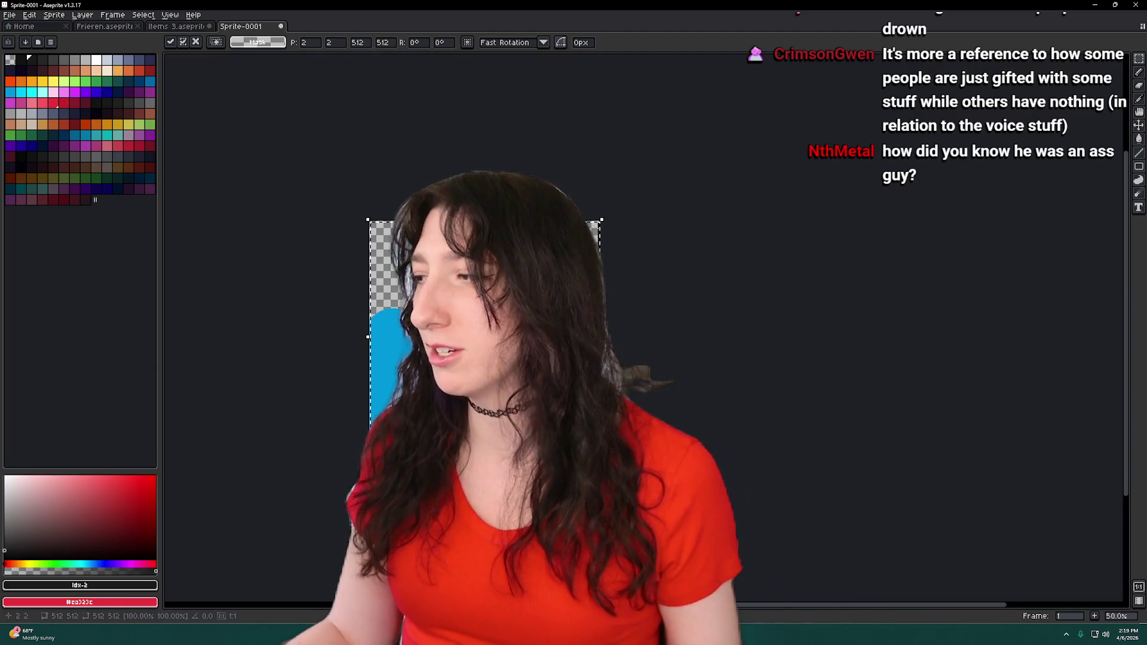
click(873, 391)
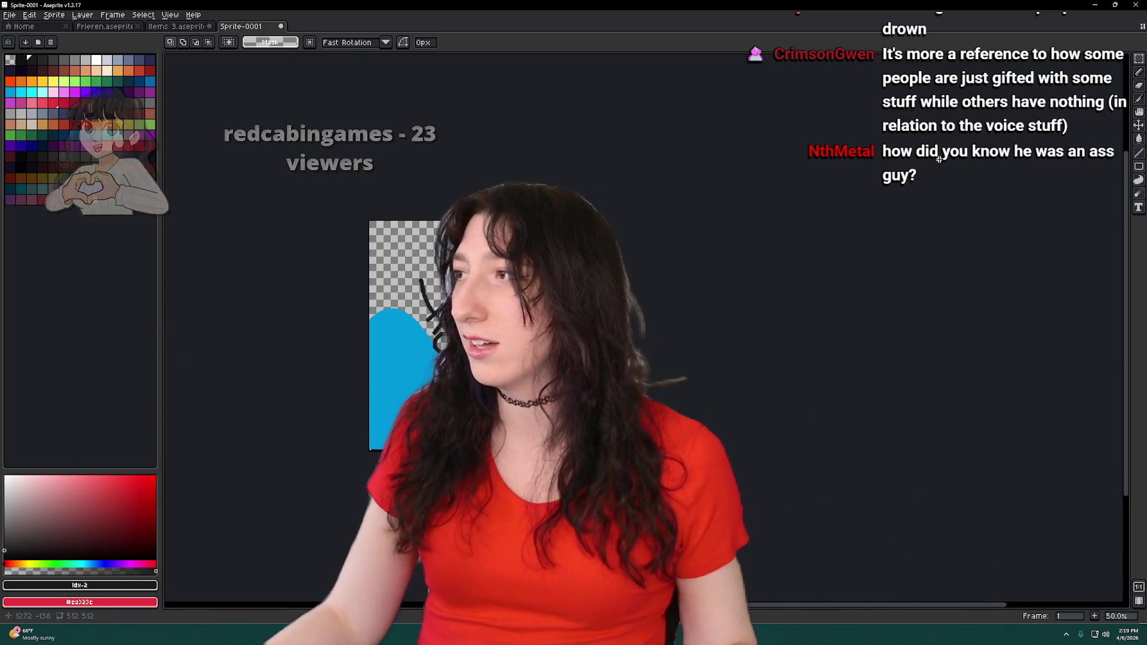
mouse_move(757, 302)
mouse_down()
mouse_move(693, 279)
mouse_move(577, 302)
mouse_up()
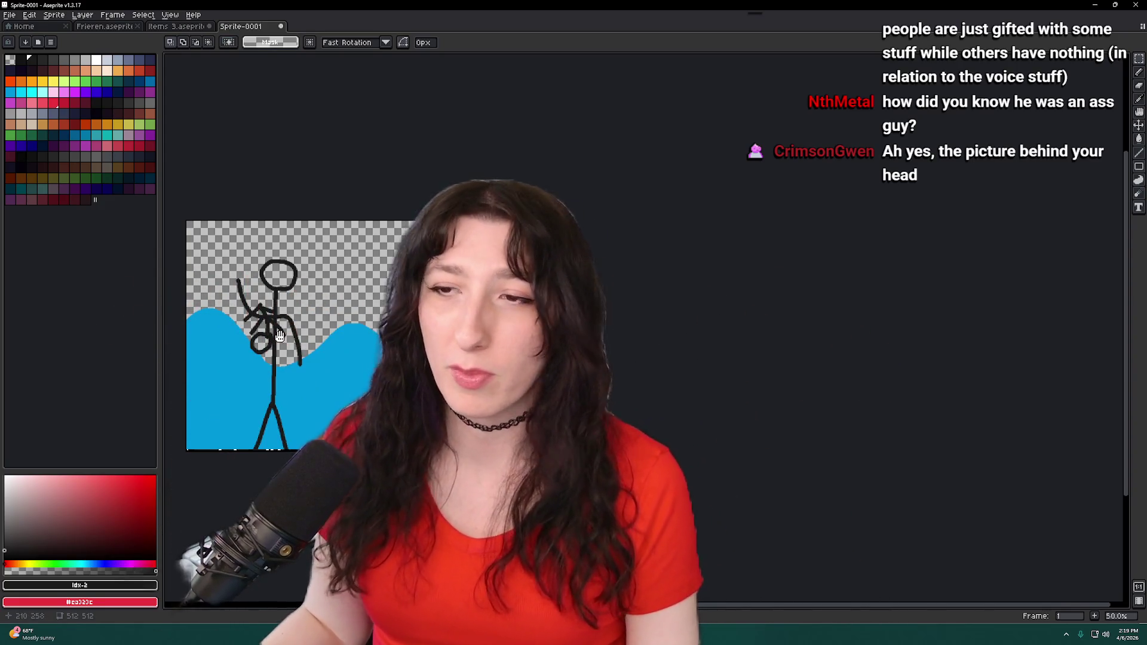
scroll(280, 335, up, 1)
drag(263, 287, 264, 192)
key(Tab)
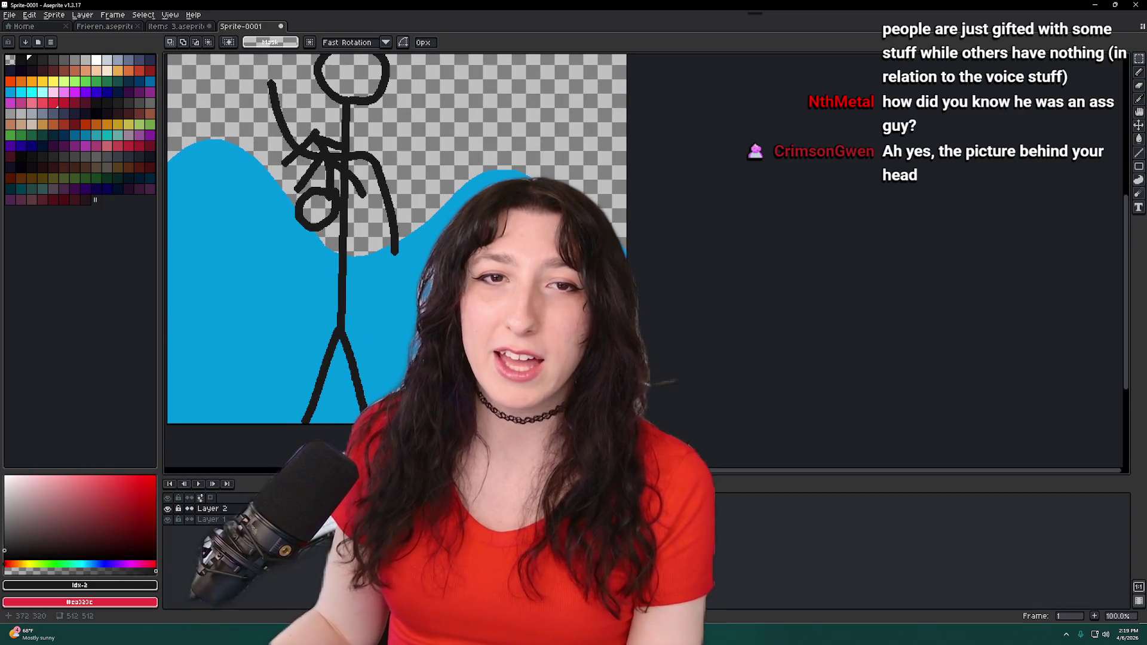
key(Tab)
mouse_move(364, 224)
mouse_down()
mouse_move(649, 227)
mouse_move(859, 287)
mouse_move(861, 364)
mouse_up()
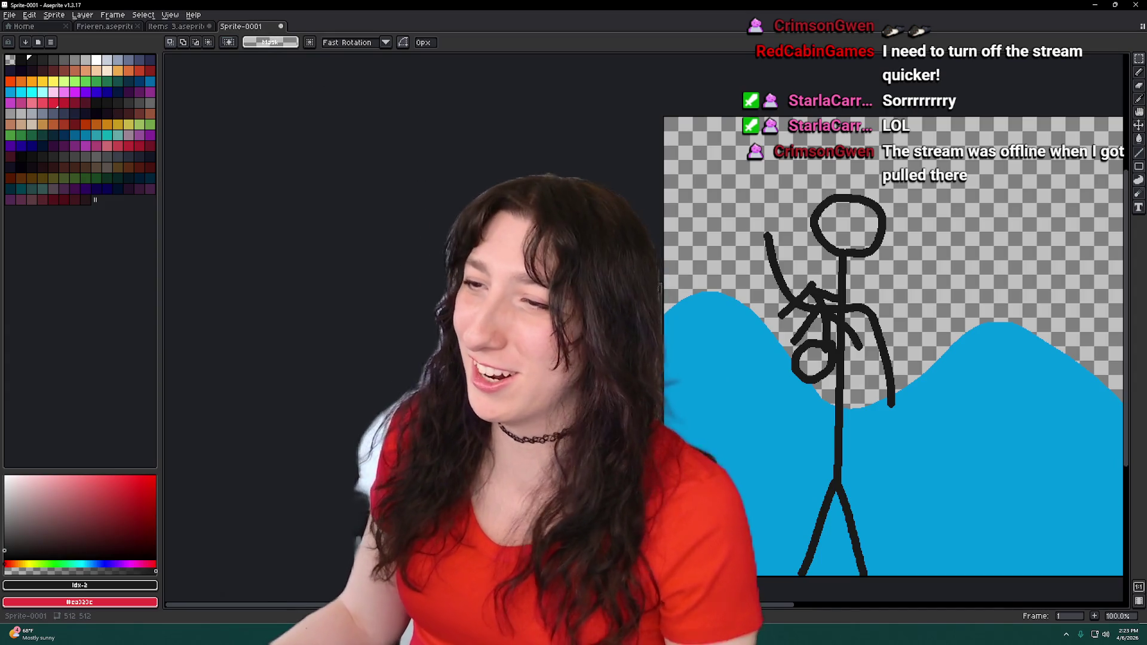
key(ctrl+w)
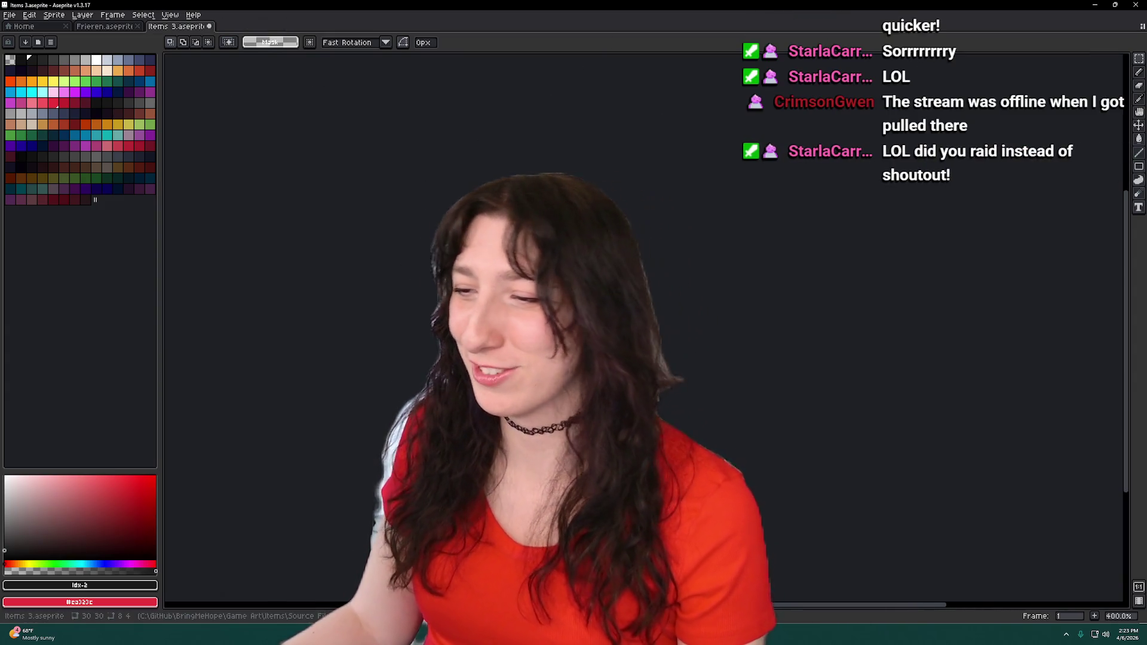
- Review lines 11–12 of the Life Stealer script in GameMaker, then switch to the Twitch page
key(alt+Tab)
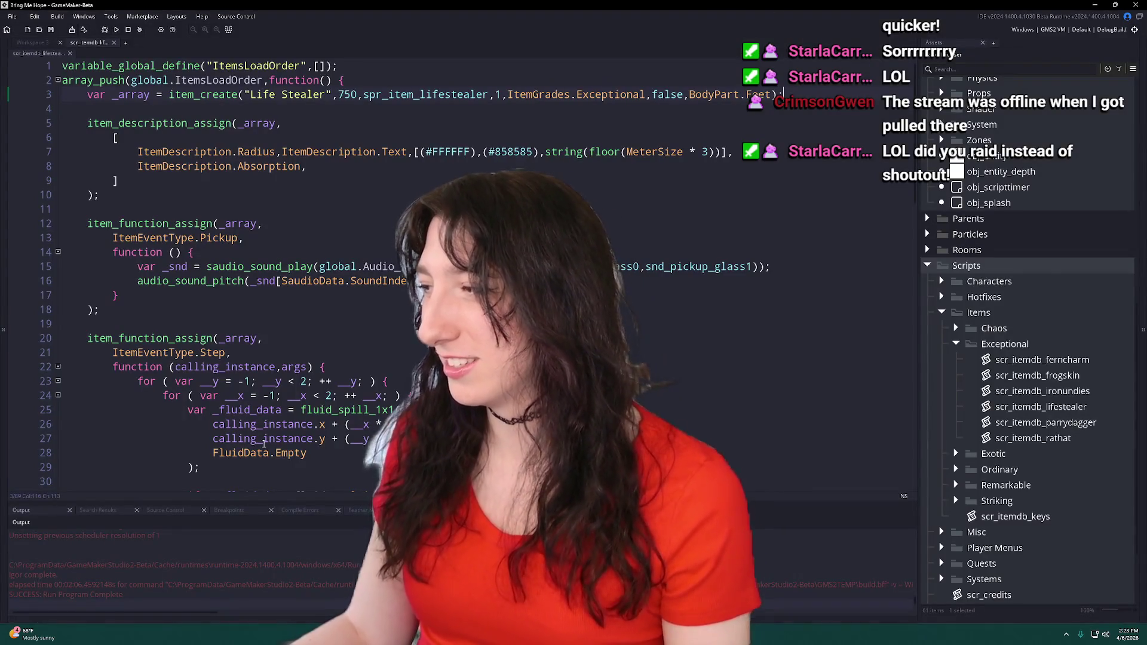
click(263, 223)
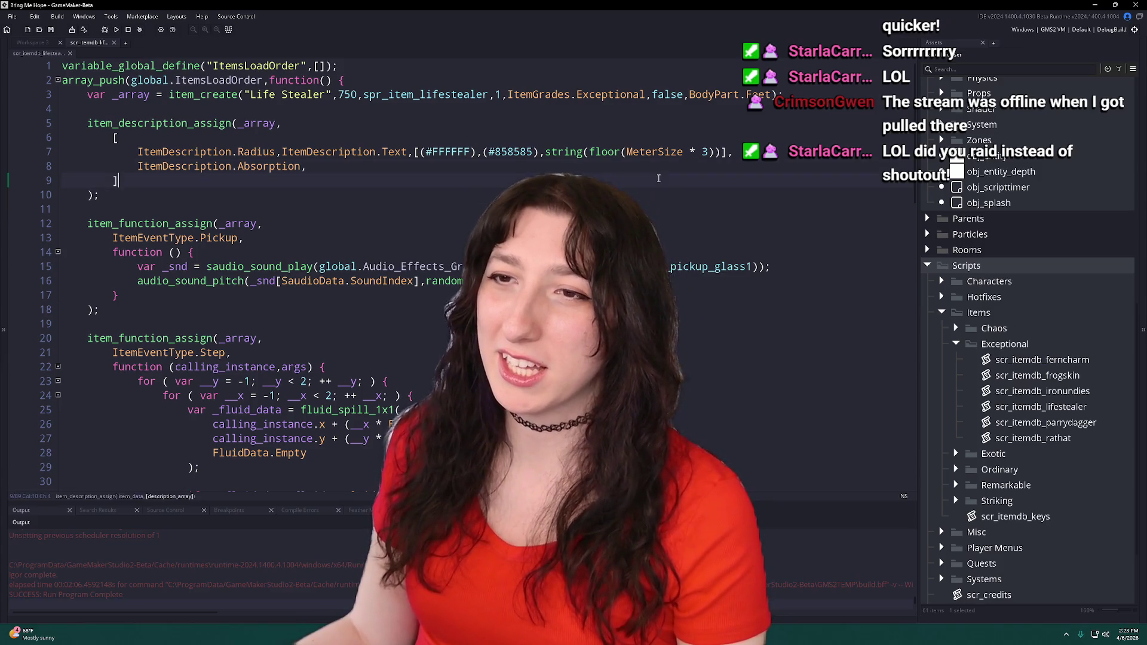
click(87, 209)
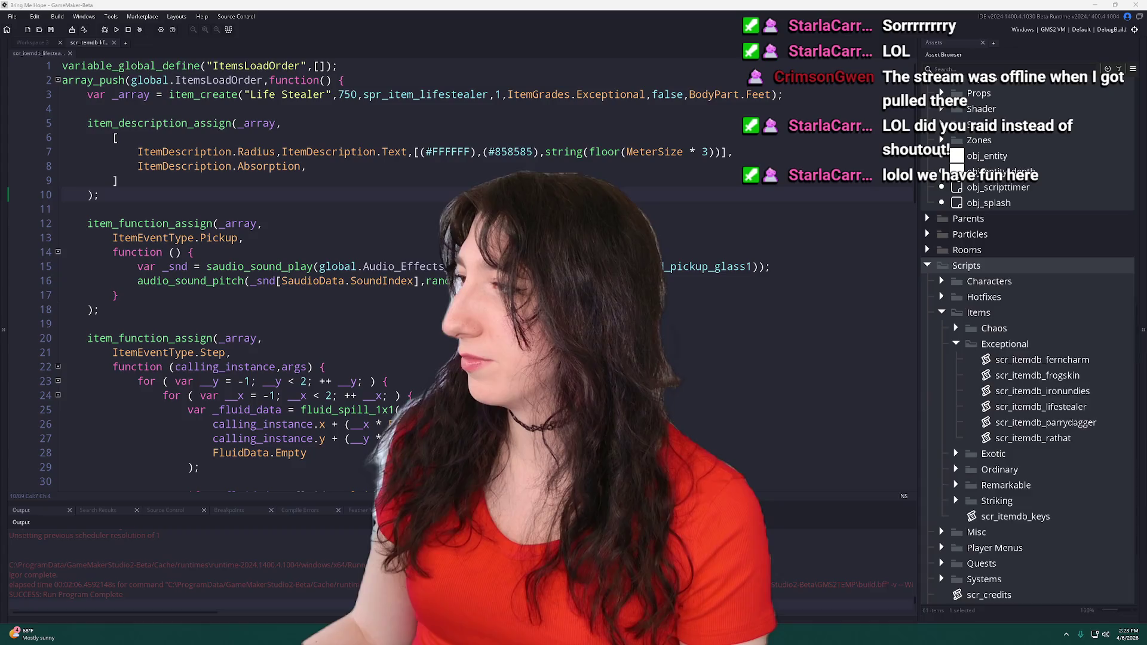
key(alt+Tab)
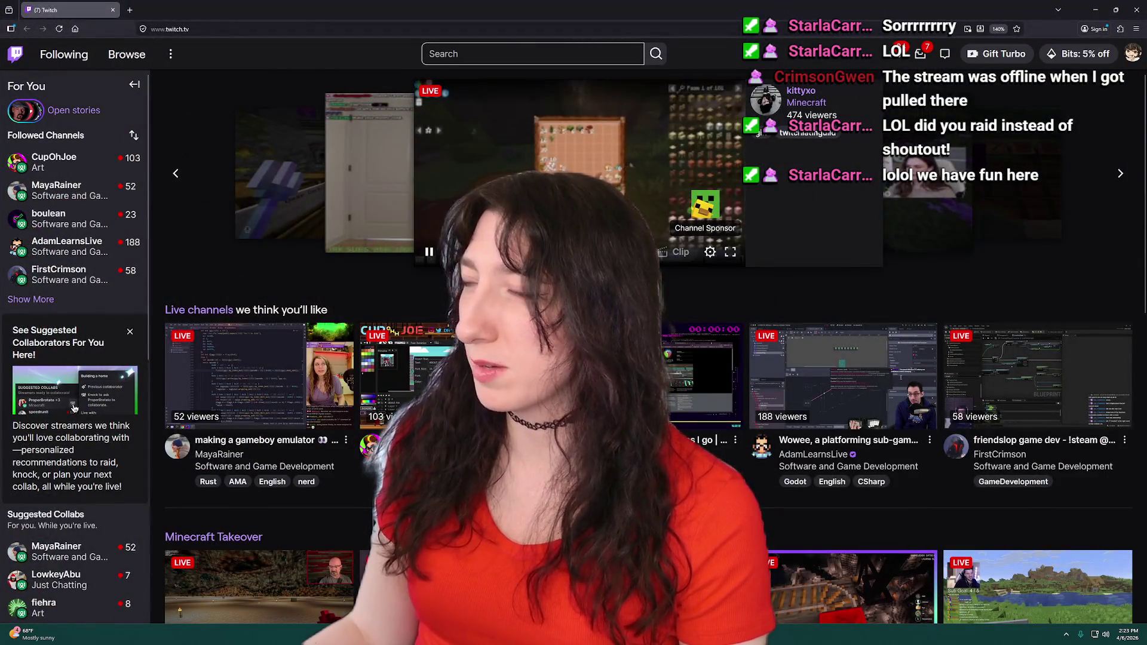
- Show more Followed Channels in the Twitch sidebar and scroll through the live streamers
click(30, 299)
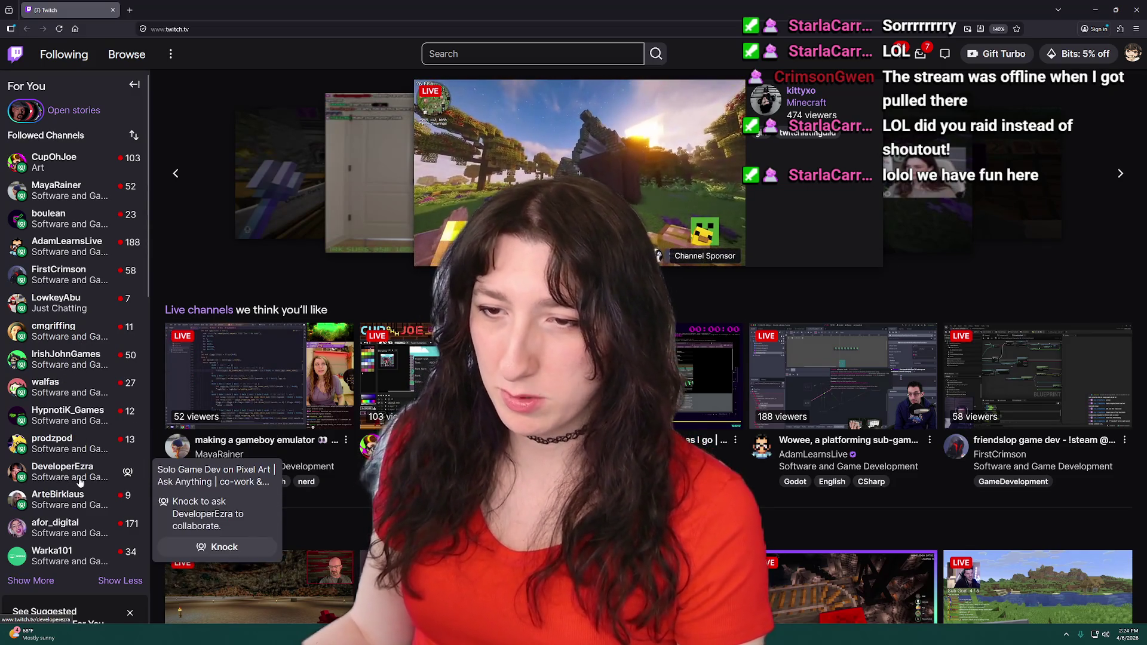
scroll(59, 532, down, 3)
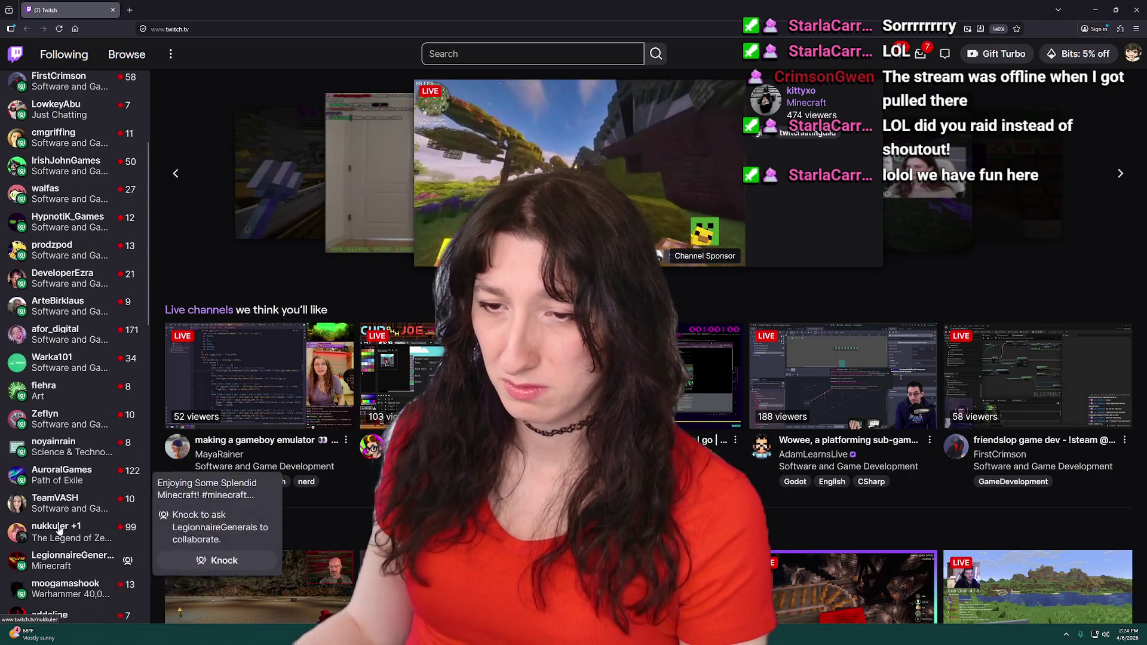
scroll(58, 534, down, 2)
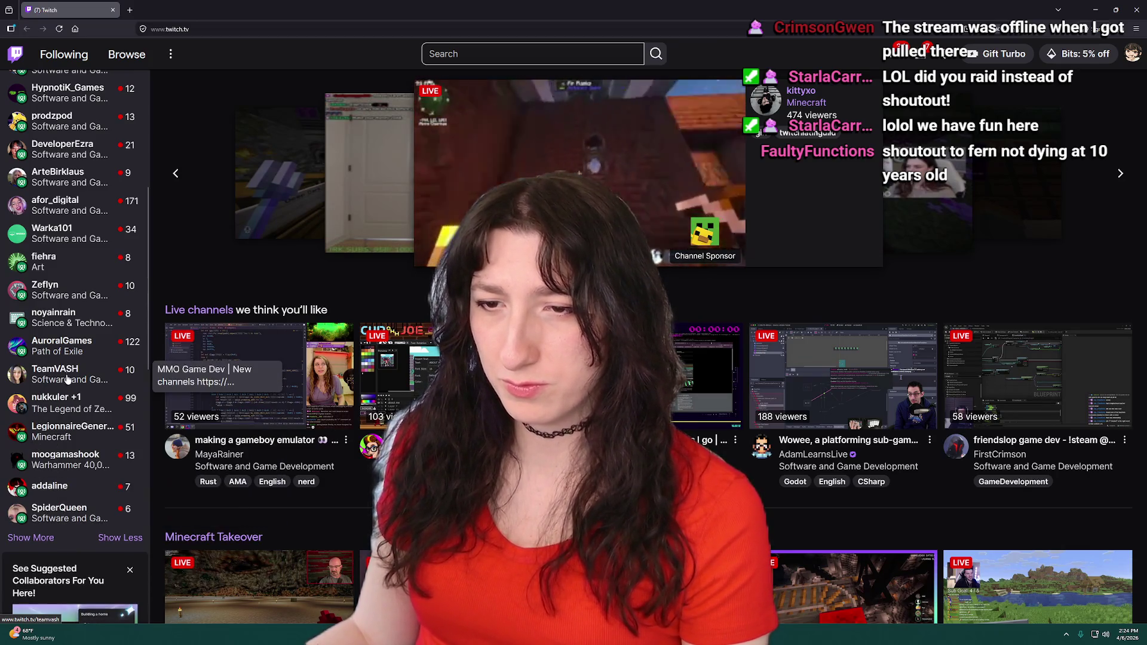
- Check and close two followed channel pages, then open another channel's live coding stream in a new tab
click(60, 513)
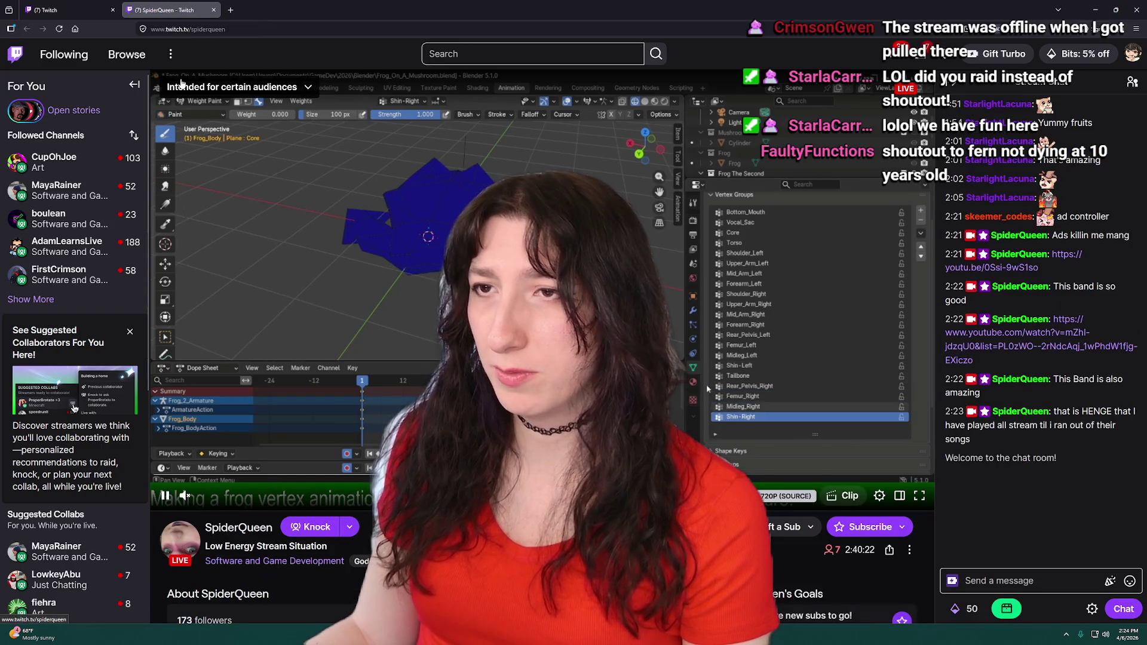
key(ctrl+w)
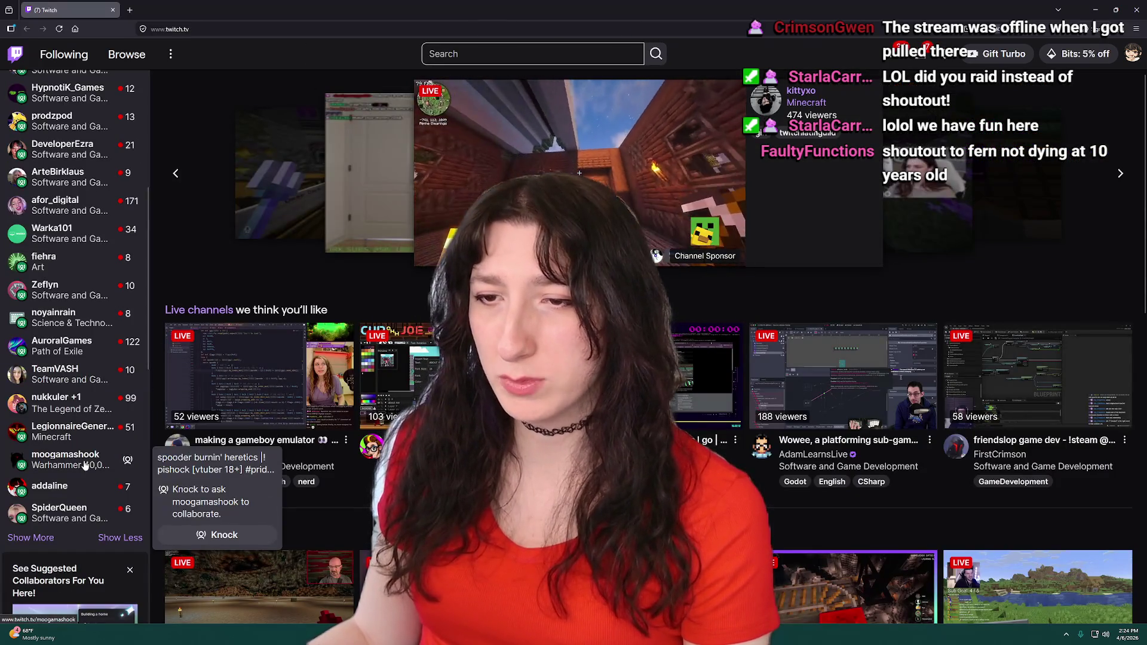
scroll(89, 463, up, 5)
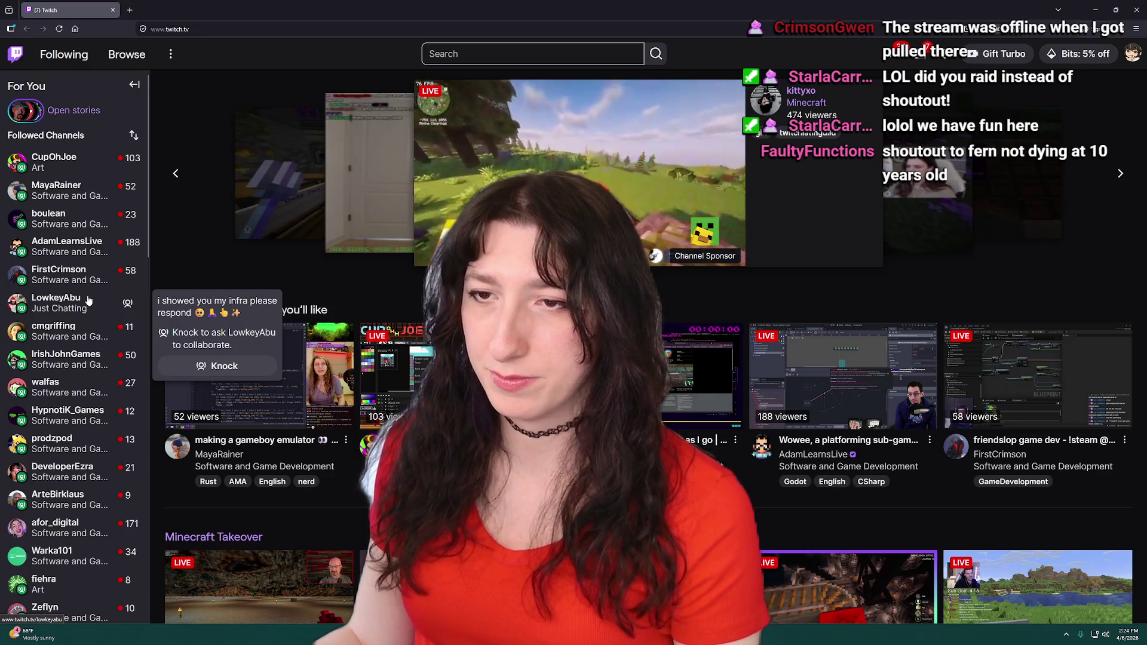
key(ctrl+Tab)
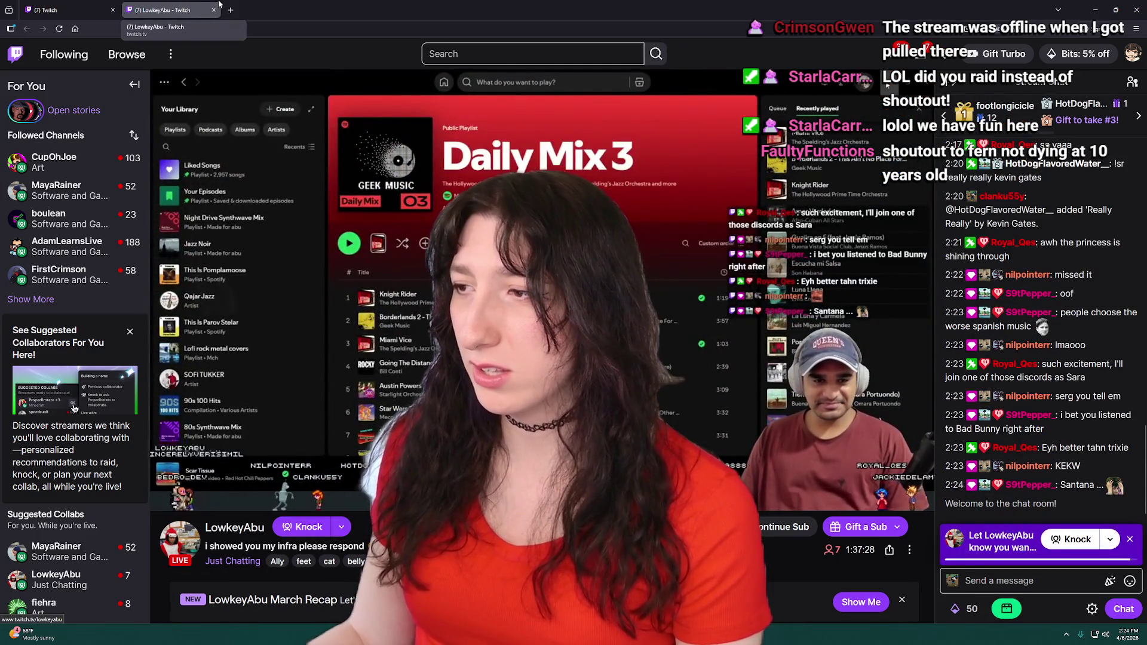
click(214, 9)
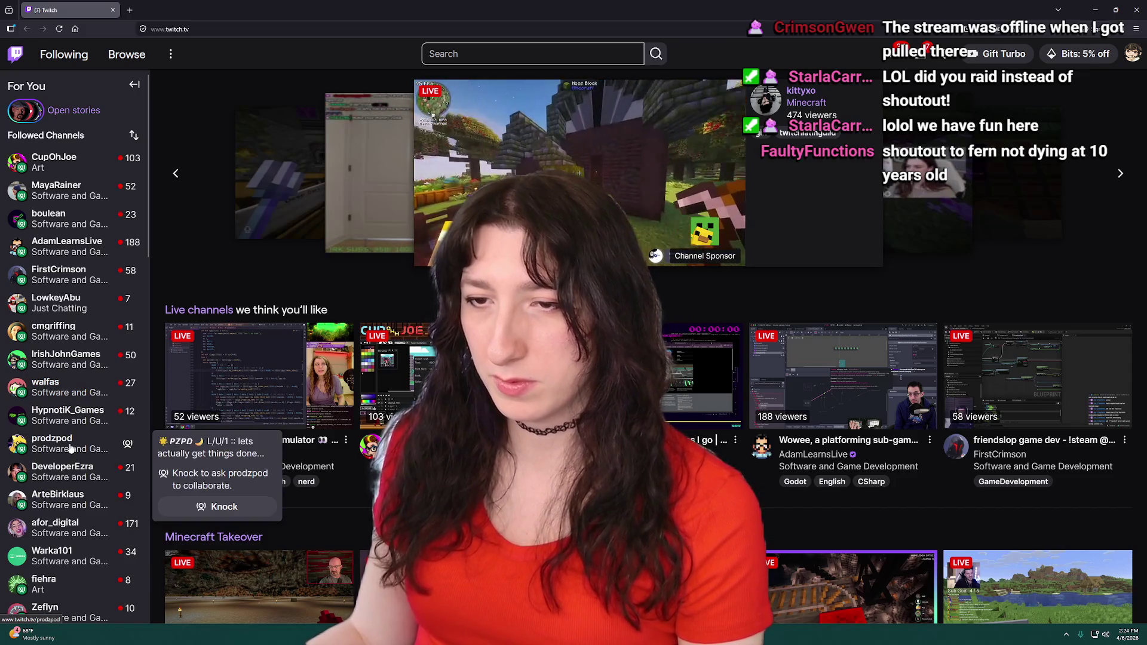
middle_click(126, 54)
click(149, 4)
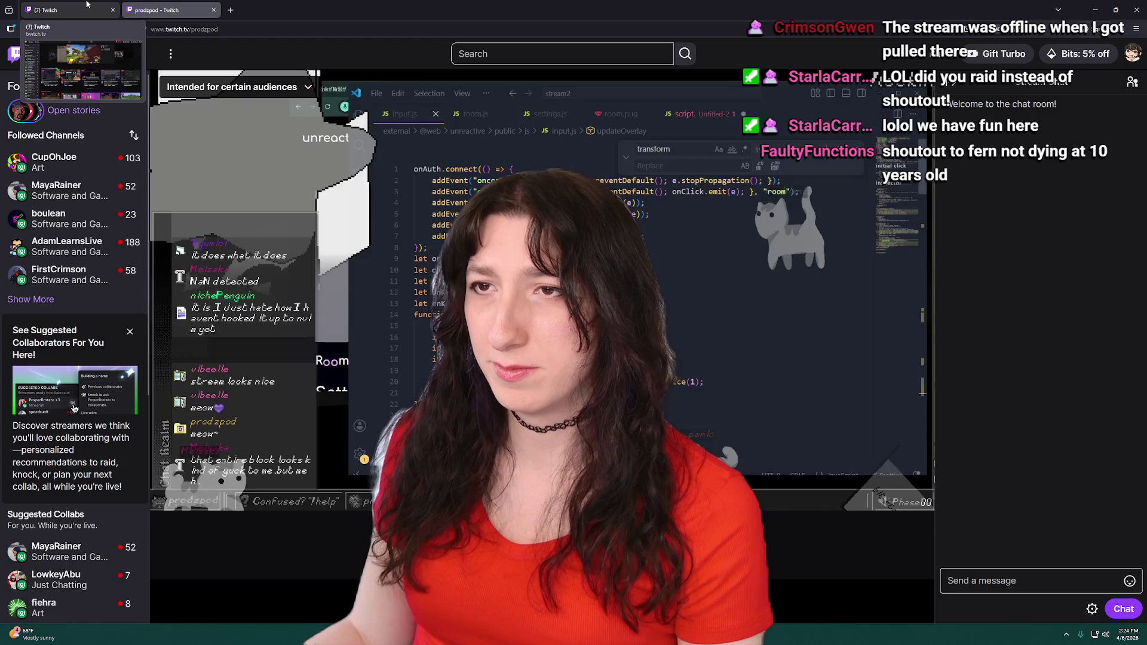